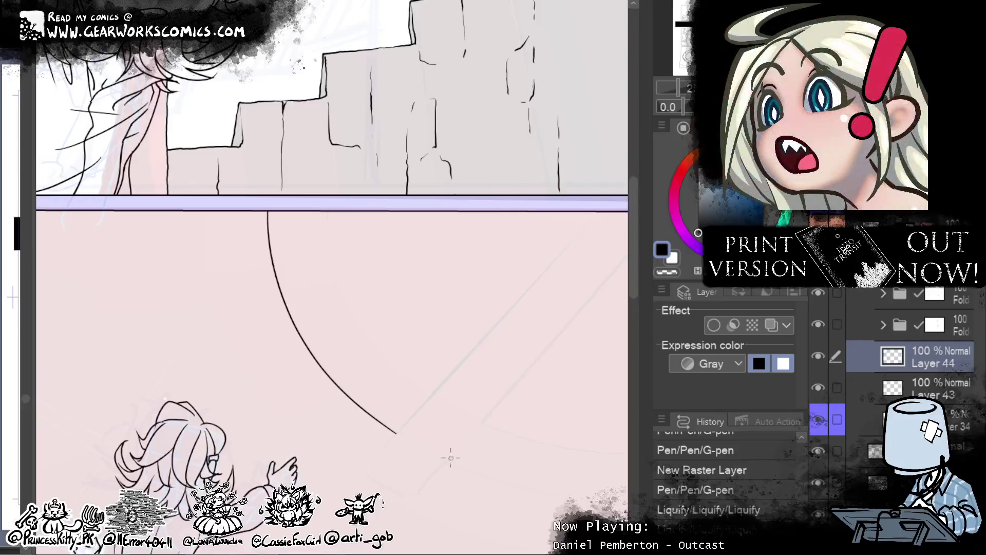
- On Layer 44, bring back the erased inner arc and erase a short gap near the diagonal band
{"action": "mouse_move", "coordinate": [463, 457]}
{"action": "left_mouse_down"}
{"action": "mouse_move", "coordinate": [517, 181]}
{"action": "mouse_move", "coordinate": [556, 165]}
{"action": "mouse_move", "coordinate": [524, 319]}
{"action": "mouse_move", "coordinate": [524, 259]}
{"action": "mouse_move", "coordinate": [513, 308]}
{"action": "mouse_move", "coordinate": [466, 365]}
{"action": "mouse_move", "coordinate": [434, 348]}
{"action": "left_mouse_up"}
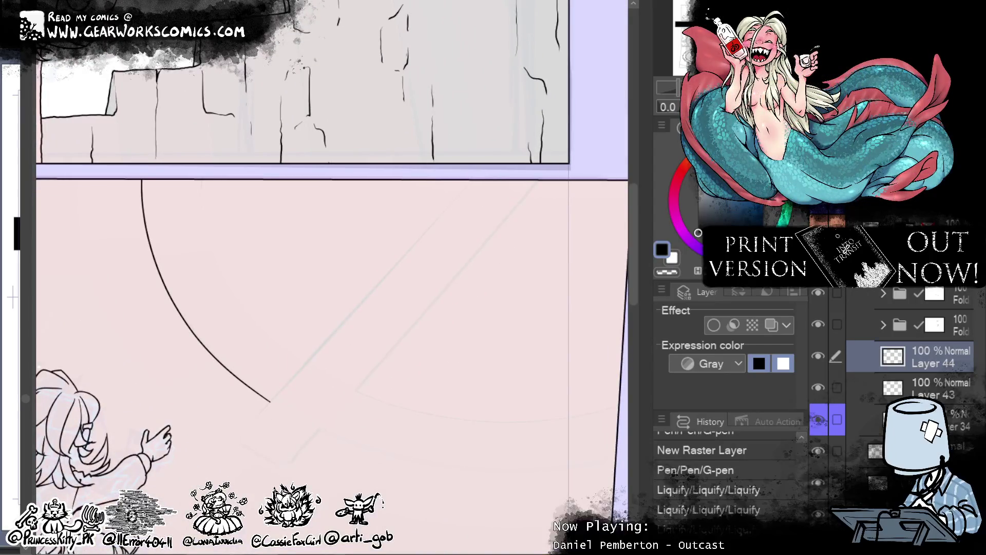
{"action": "key", "text": "q"}
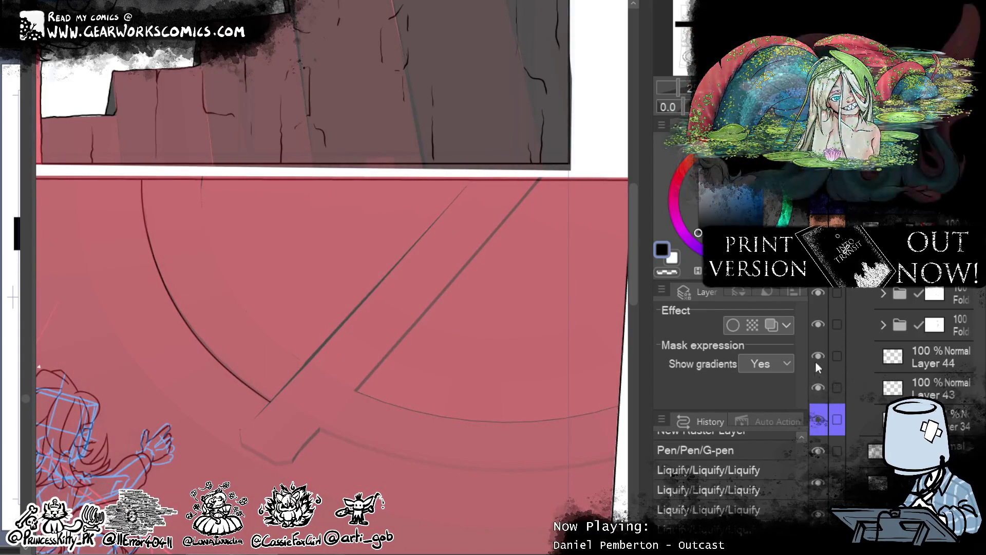
{"action": "left_click", "coordinate": [910, 349]}
{"action": "scroll", "coordinate": [546, 300], "scroll_direction": "down", "scroll_amount": 2}
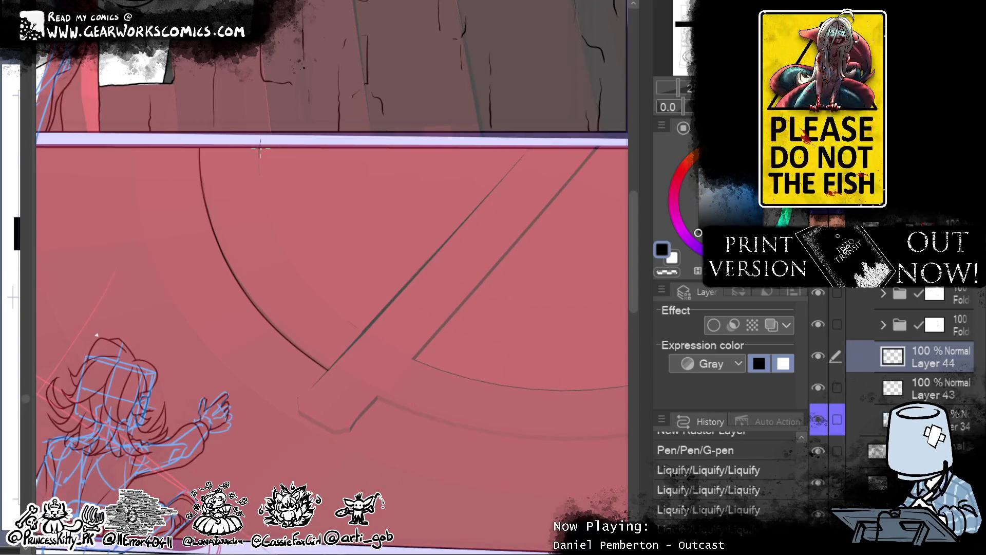
{"action": "key", "text": "ctrl+z"}
{"action": "key", "text": "ctrl+z"}
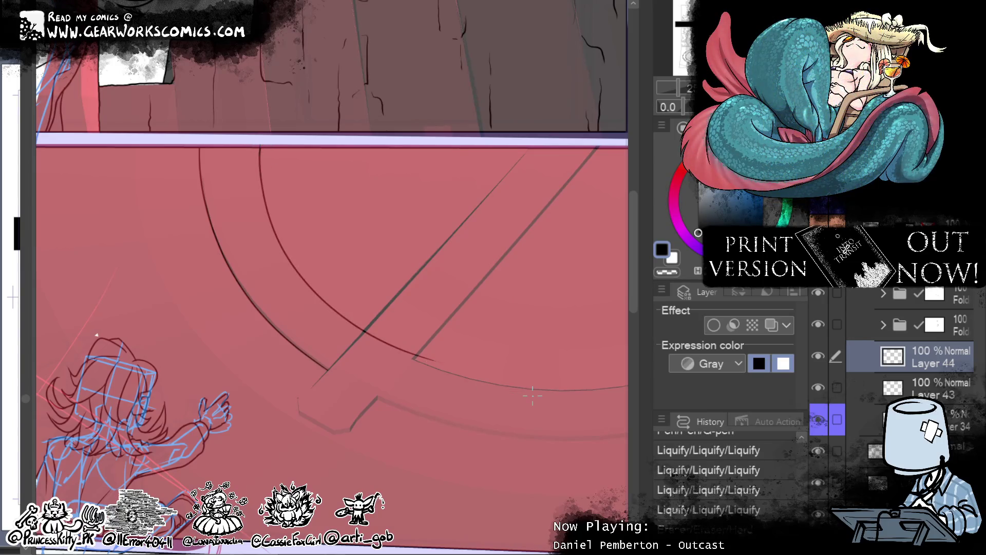
{"action": "left_click_drag", "start_coordinate": [368, 332], "coordinate": [393, 345]}
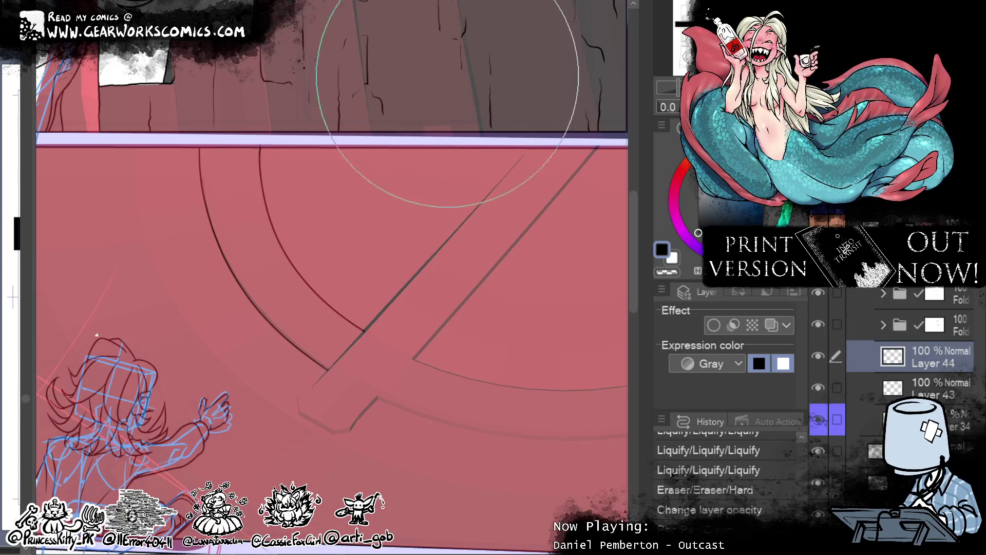
- Try a Liquify warp on the diagonal line near the stone stairs, then undo it
{"action": "left_click_drag", "start_coordinate": [352, 46], "coordinate": [357, 141]}
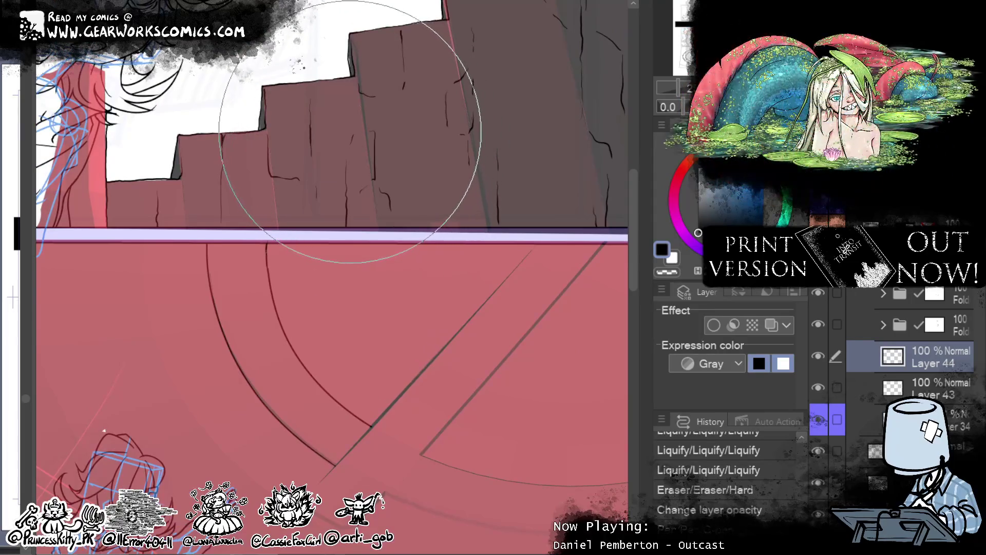
{"action": "left_click_drag", "start_coordinate": [311, 101], "coordinate": [414, 67]}
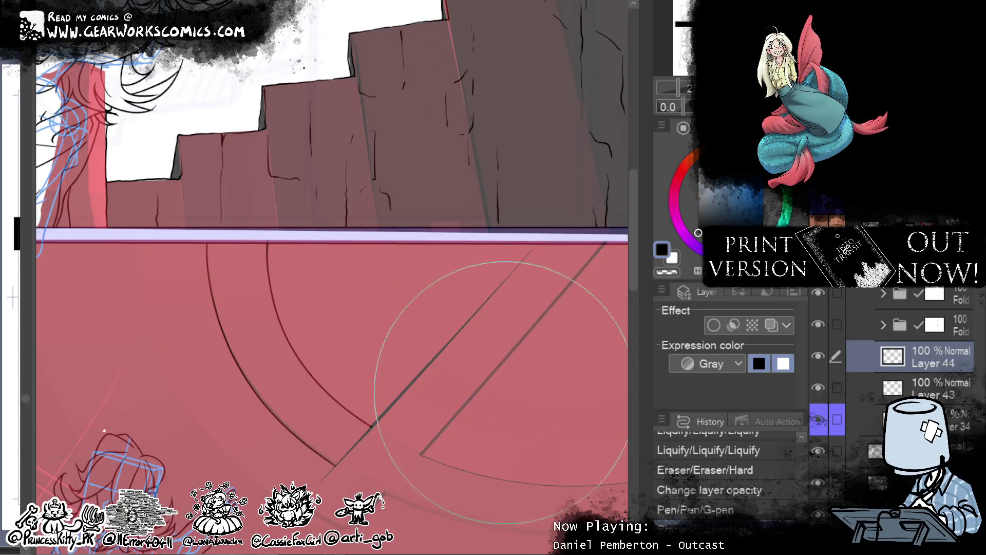
{"action": "mouse_move", "coordinate": [517, 300]}
{"action": "left_mouse_down"}
{"action": "mouse_move", "coordinate": [442, 200]}
{"action": "mouse_move", "coordinate": [528, 78]}
{"action": "left_mouse_up"}
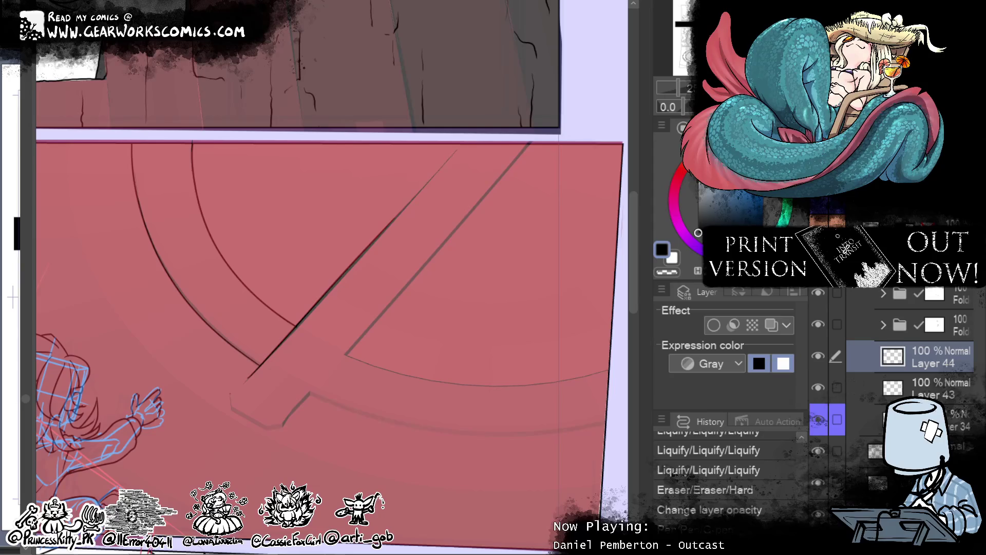
{"action": "key", "text": "ctrl+z"}
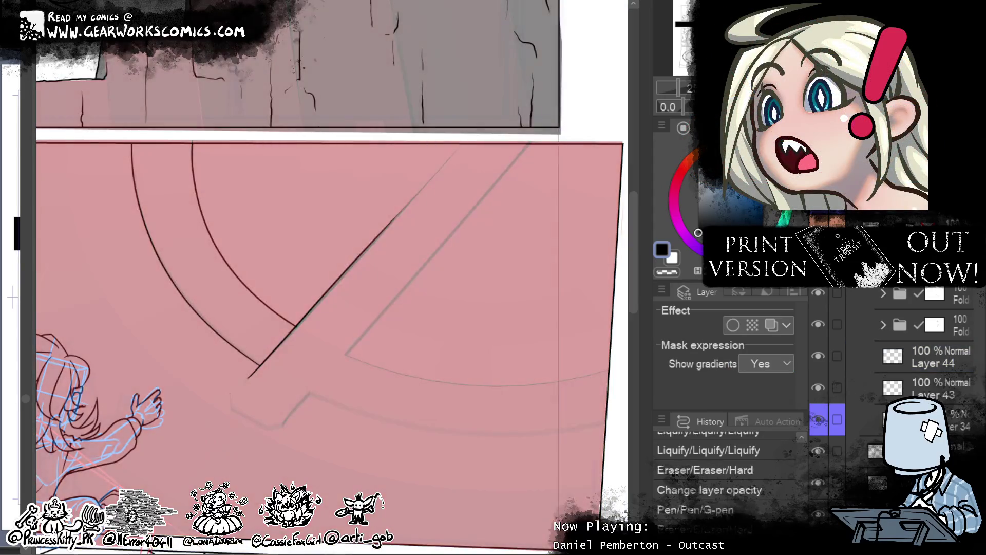
- On Layer 44, ink both diagonal band edges with the G-pen up to the panel's top border
{"action": "left_click", "coordinate": [937, 356]}
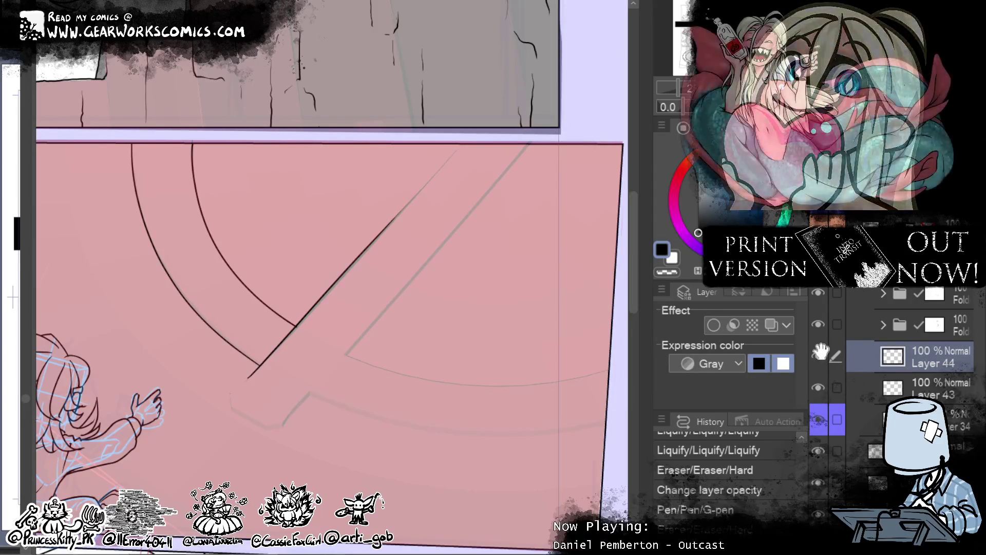
{"action": "left_click_drag", "start_coordinate": [455, 335], "coordinate": [395, 406]}
{"action": "left_click_drag", "start_coordinate": [339, 287], "coordinate": [403, 217]}
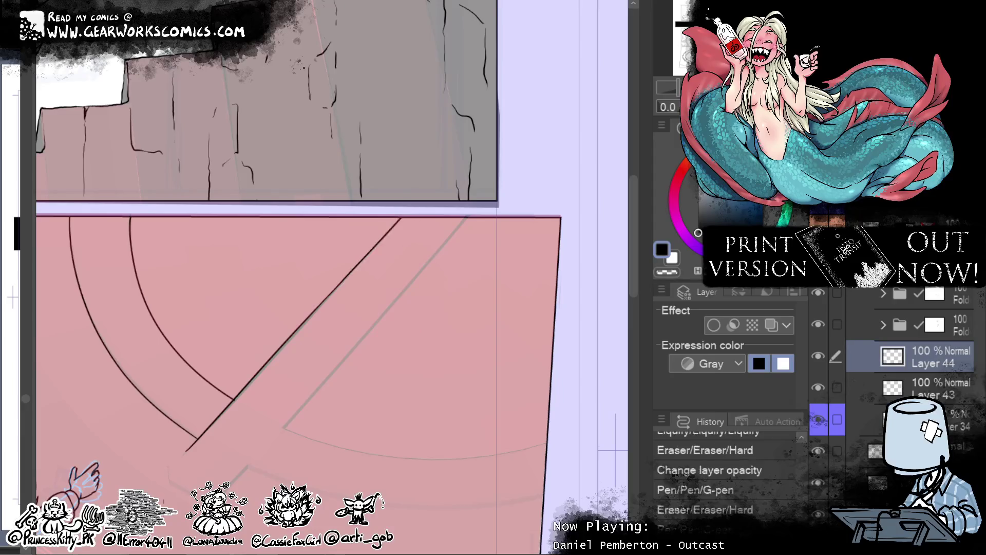
{"action": "left_click_drag", "start_coordinate": [468, 218], "coordinate": [284, 427]}
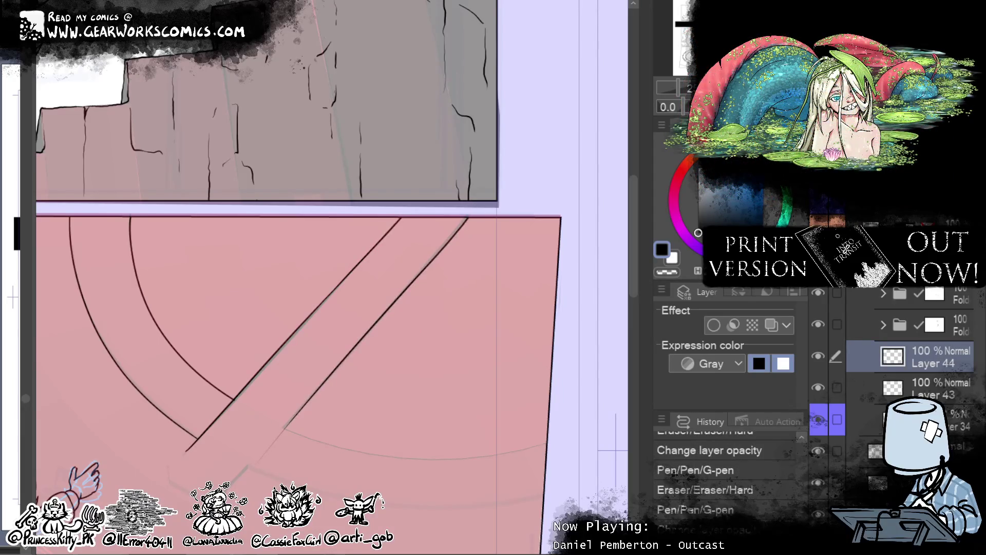
{"action": "key", "text": "ctrl+z"}
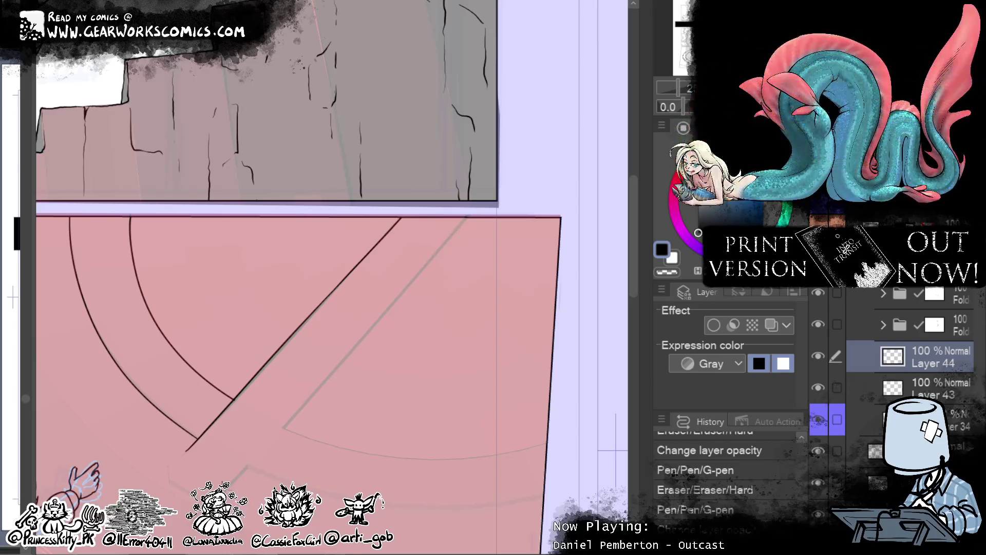
{"action": "key", "text": "ctrl+z"}
{"action": "left_click_drag", "start_coordinate": [261, 446], "coordinate": [315, 388]}
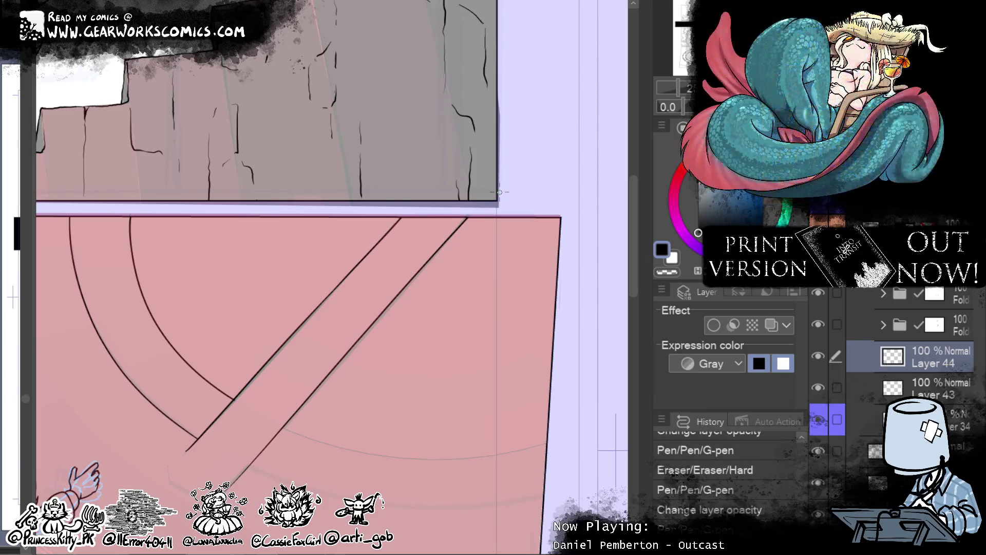
{"action": "mouse_move", "coordinate": [506, 220]}
{"action": "left_mouse_down"}
{"action": "mouse_move", "coordinate": [431, 224]}
{"action": "mouse_move", "coordinate": [416, 442]}
{"action": "left_mouse_up"}
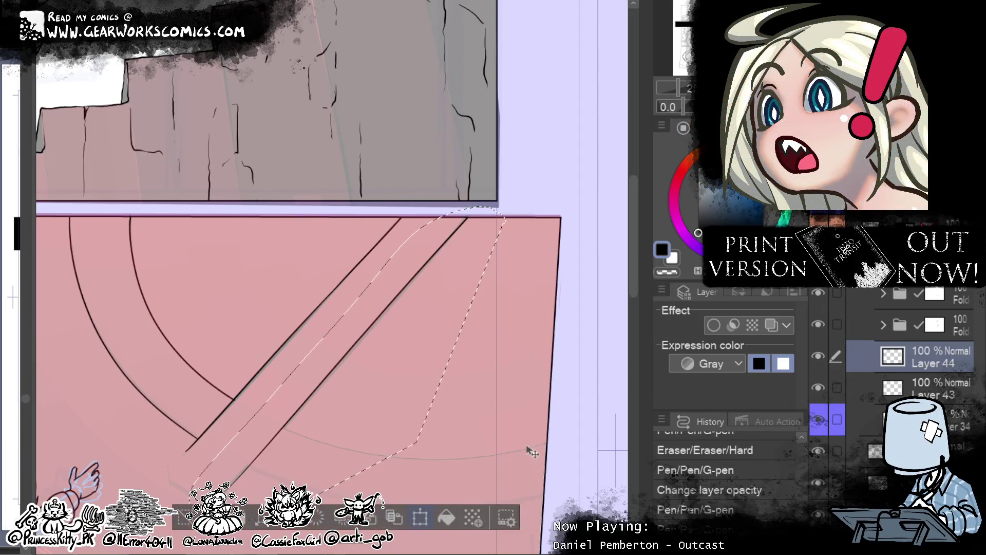
- Rotate the lassoed diagonal band slightly and shift it down-right with Ctrl+T
{"action": "key", "text": "ctrl+t"}
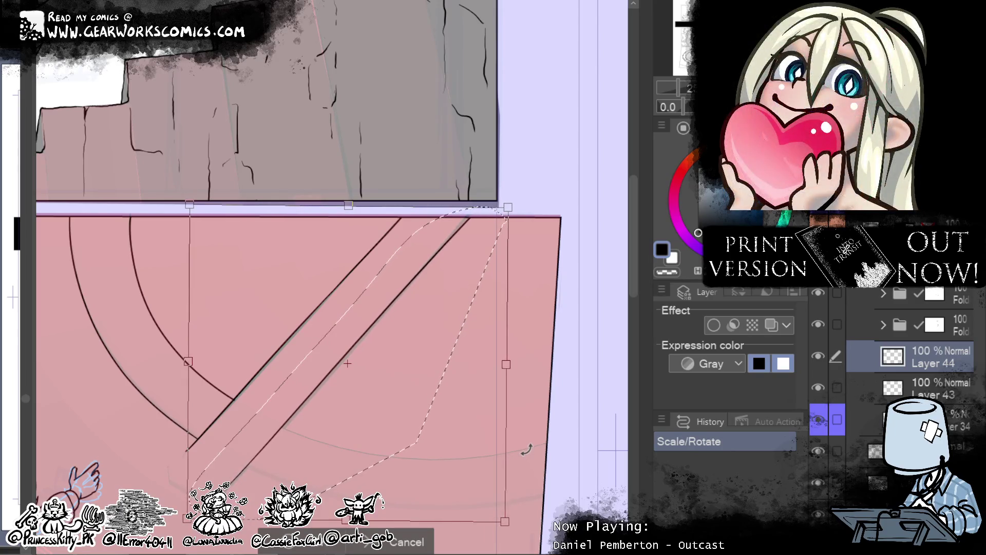
{"action": "left_click_drag", "start_coordinate": [526, 450], "coordinate": [514, 457]}
{"action": "left_click_drag", "start_coordinate": [447, 480], "coordinate": [443, 483]}
{"action": "left_click_drag", "start_coordinate": [529, 447], "coordinate": [533, 426]}
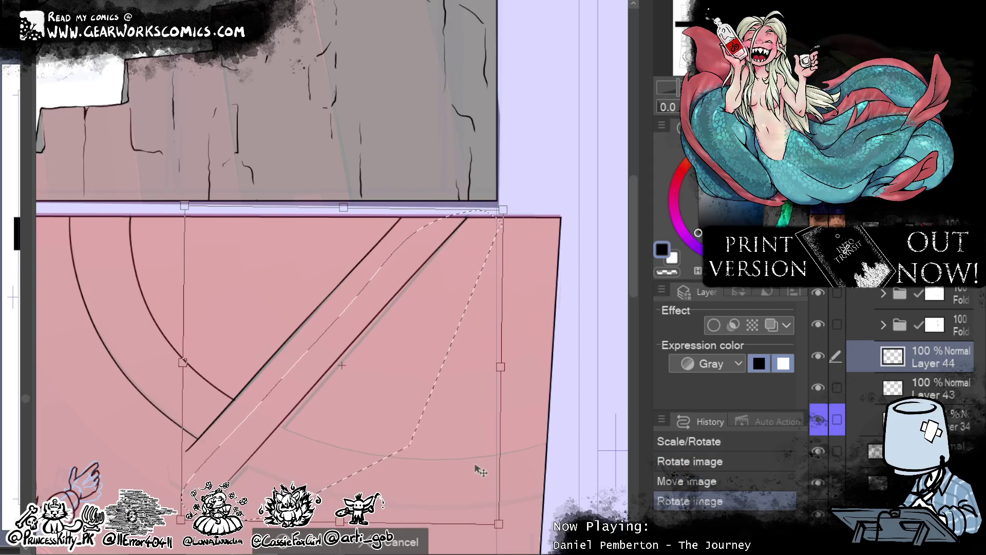
{"action": "left_click_drag", "start_coordinate": [447, 481], "coordinate": [449, 483]}
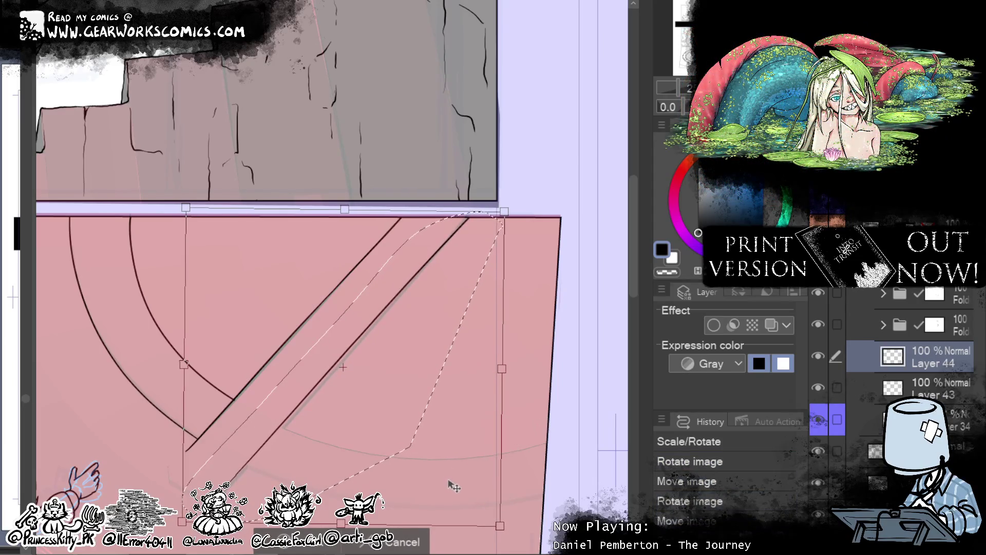
{"action": "left_click", "coordinate": [306, 535]}
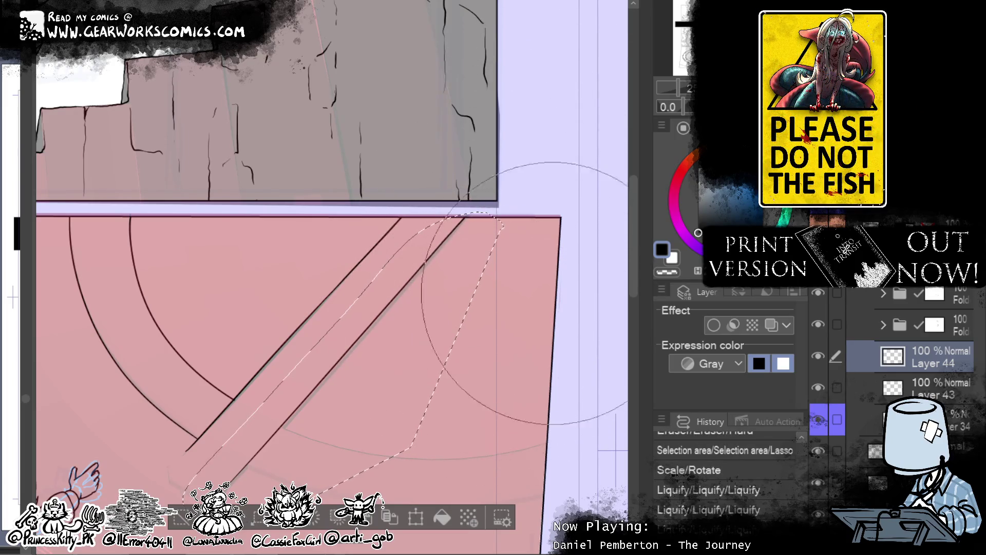
- Liquify the band's lower end into a tapered tip and clear the selection
{"action": "left_click_drag", "start_coordinate": [290, 461], "coordinate": [328, 455]}
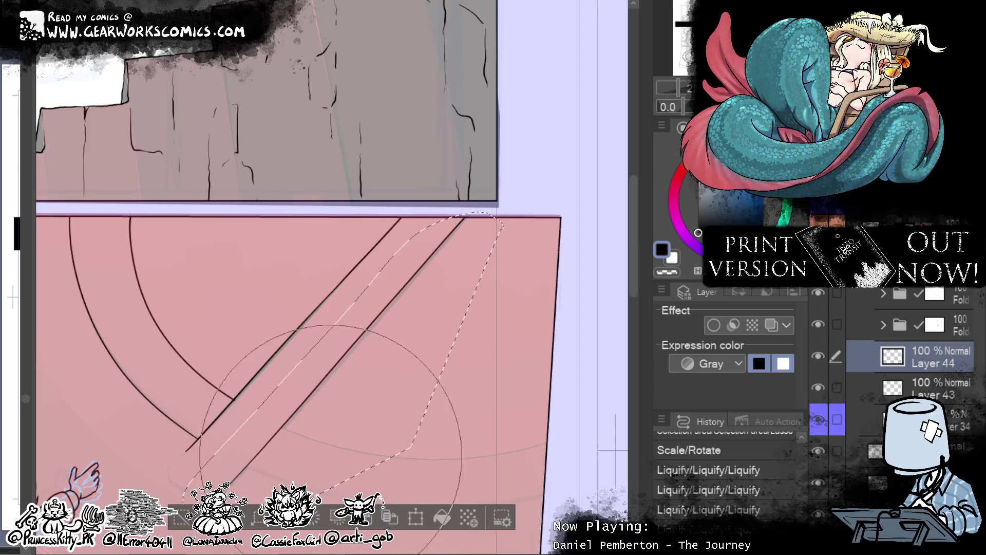
{"action": "scroll", "coordinate": [543, 149], "scroll_direction": "down", "scroll_amount": 3}
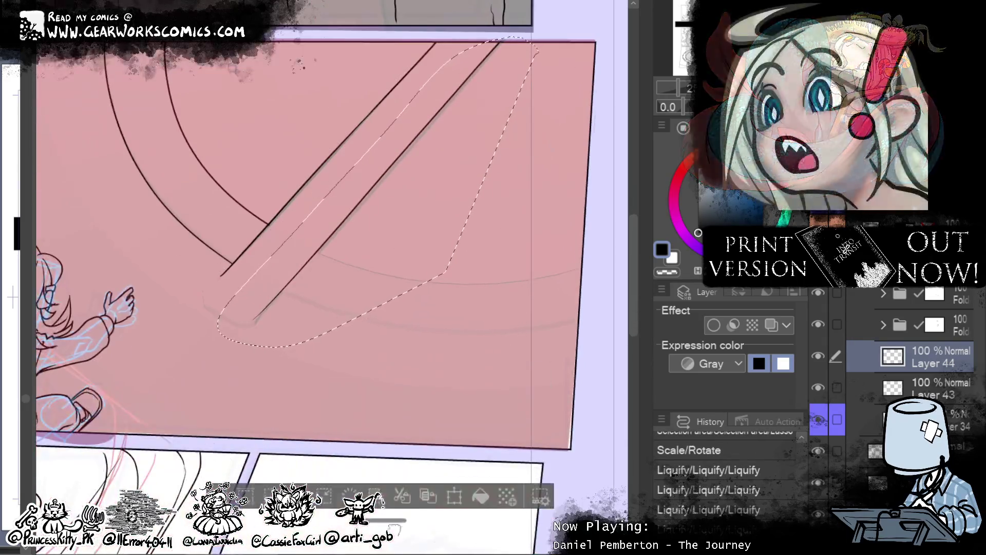
{"action": "left_click_drag", "start_coordinate": [167, 346], "coordinate": [264, 426]}
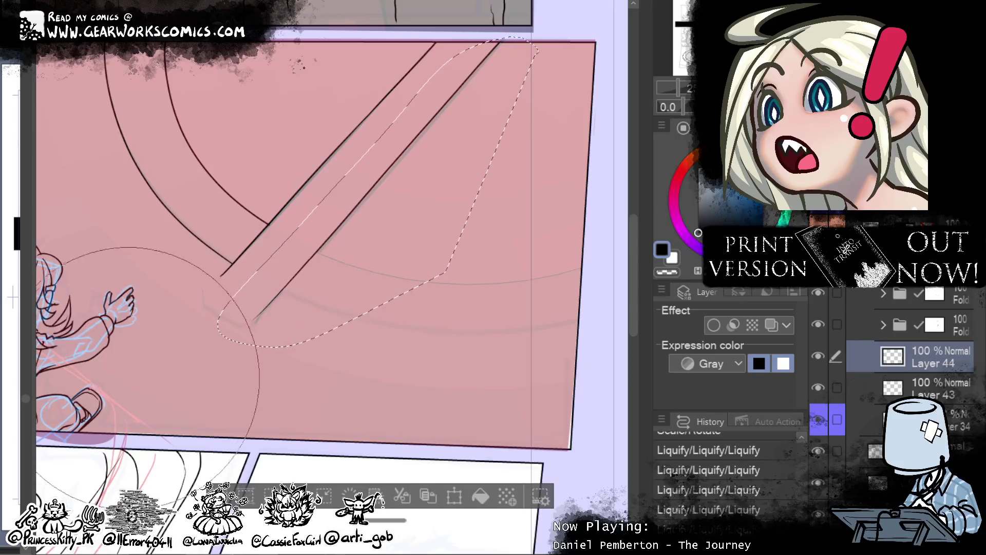
{"action": "left_click_drag", "start_coordinate": [210, 421], "coordinate": [302, 398]}
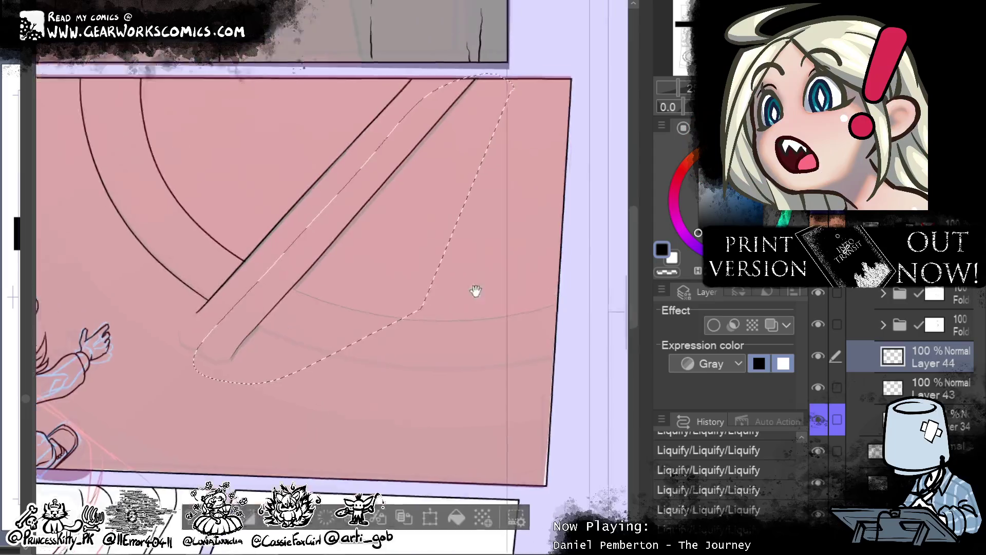
{"action": "scroll", "coordinate": [475, 289], "scroll_direction": "down", "scroll_amount": 2}
{"action": "scroll", "coordinate": [370, 370], "scroll_direction": "up", "scroll_amount": 2}
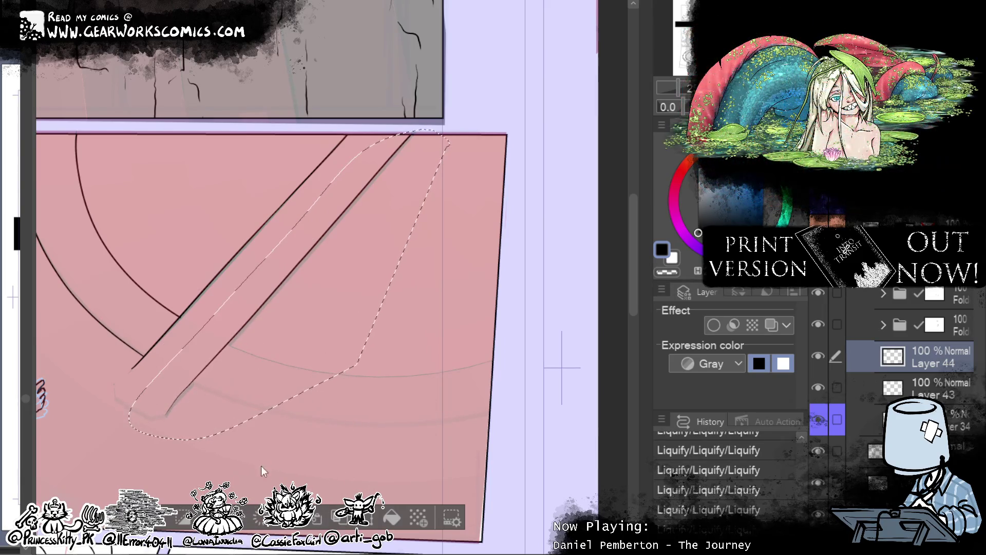
{"action": "key", "text": "ctrl+d"}
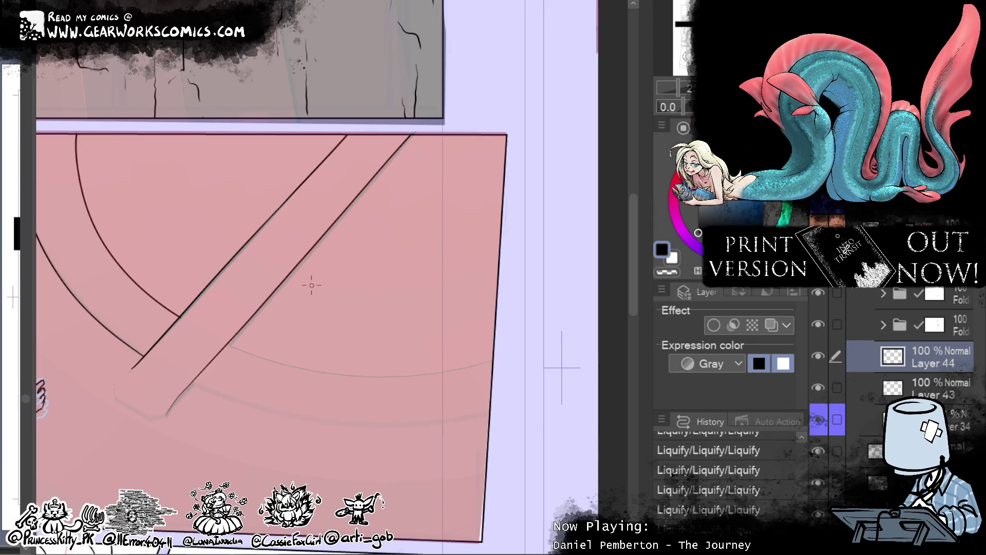
- Redo the undone G-pen and eraser strokes at the band's lower end
{"action": "left_click_drag", "start_coordinate": [383, 284], "coordinate": [478, 170]}
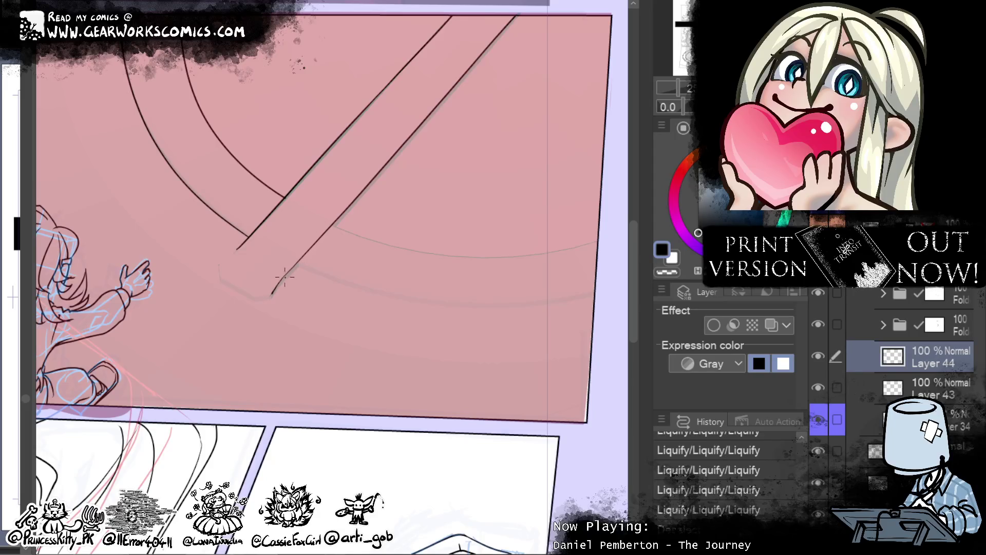
{"action": "key", "text": "ctrl+y"}
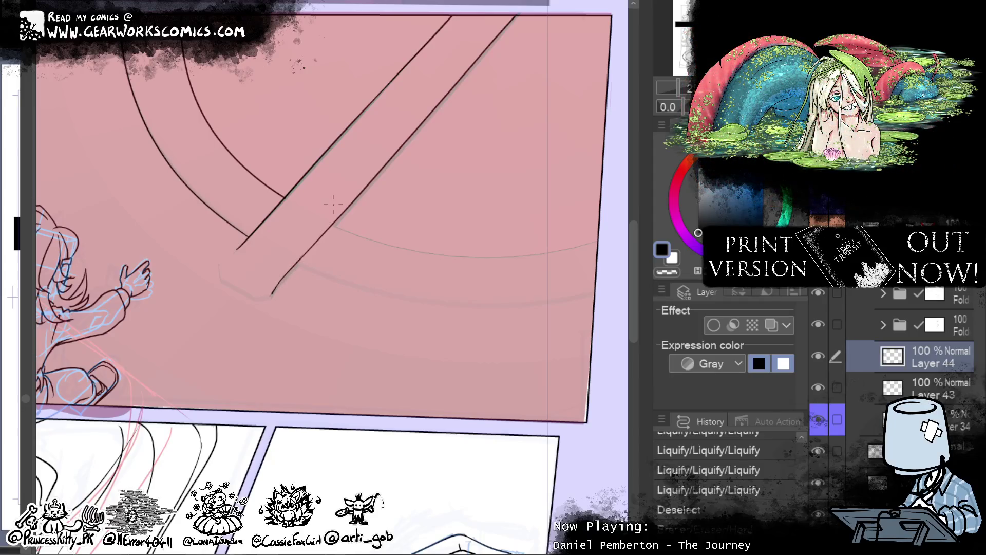
{"action": "left_click_drag", "start_coordinate": [332, 204], "coordinate": [256, 243]}
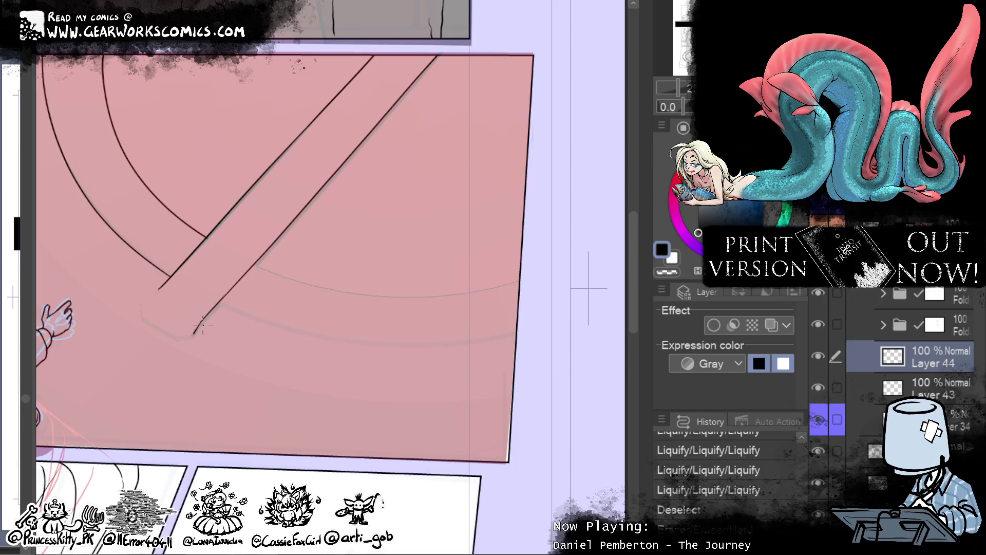
{"action": "key", "text": "ctrl+y"}
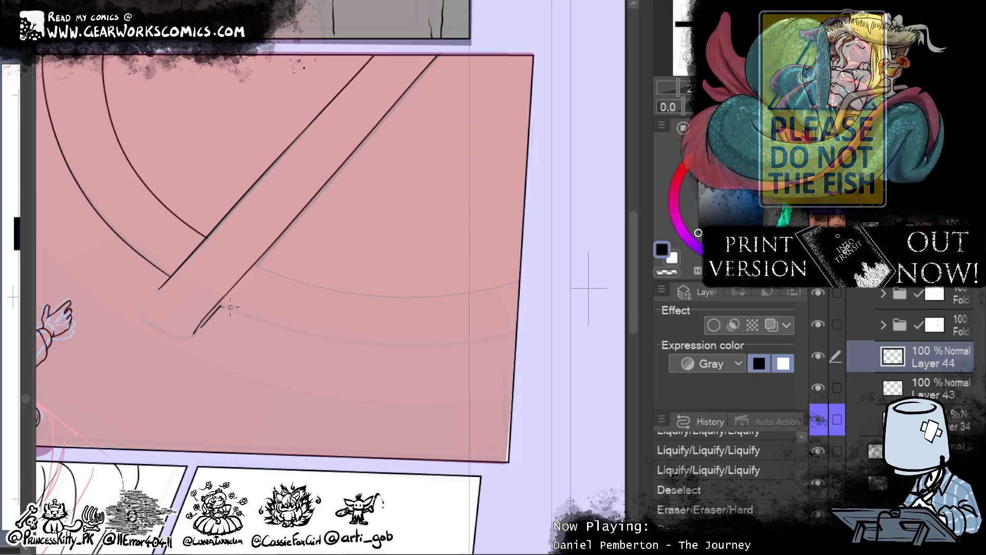
{"action": "key", "text": "ctrl+y"}
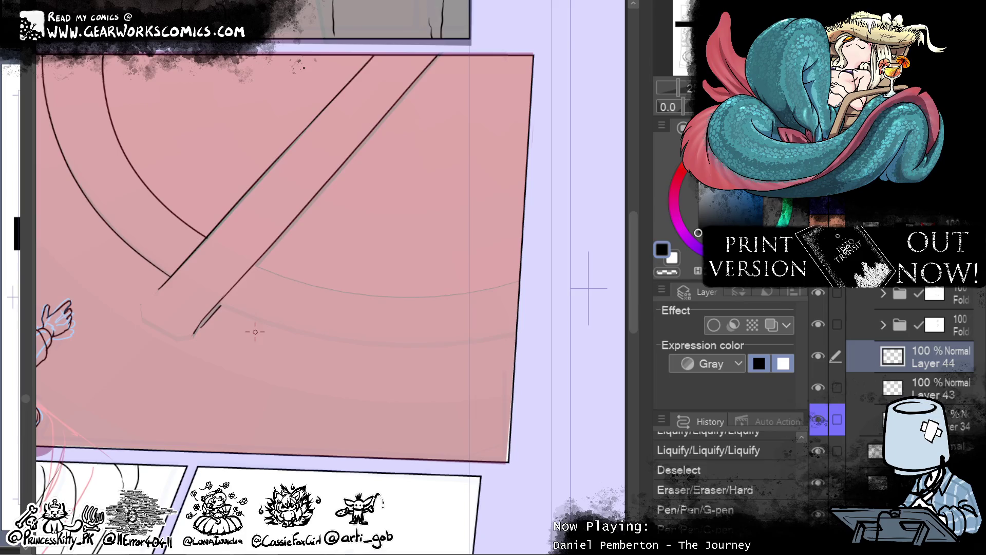
{"action": "key", "text": "ctrl+y"}
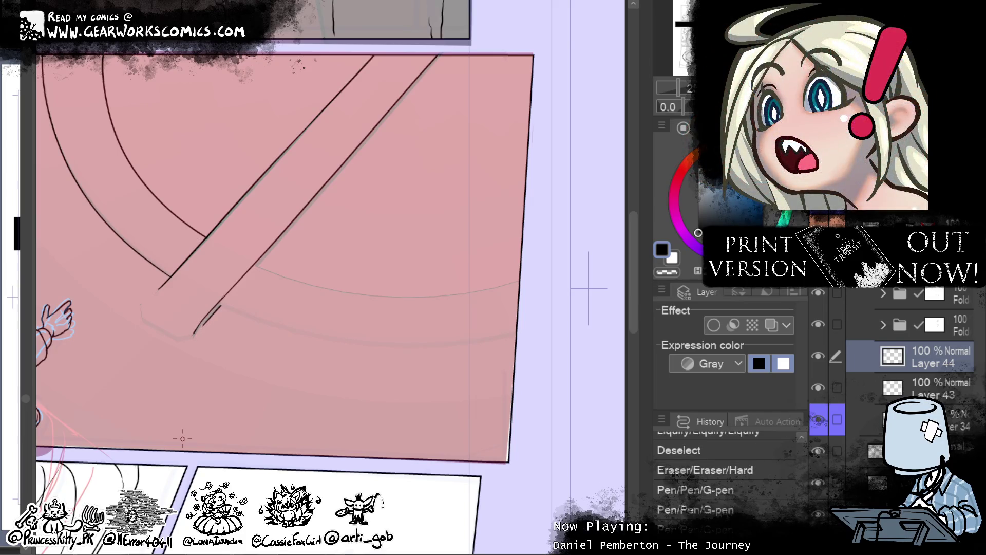
{"action": "key", "text": "ctrl+y"}
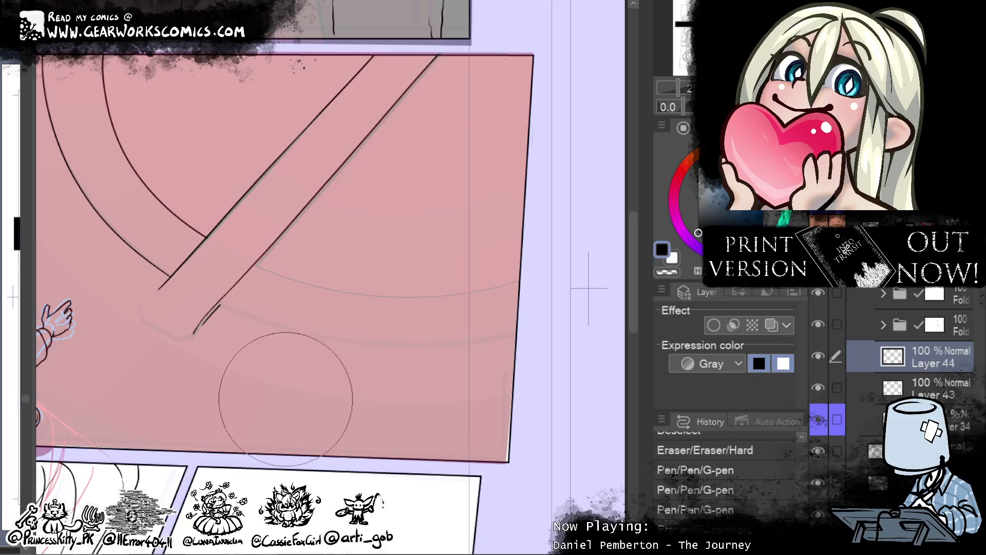
{"action": "key", "text": "ctrl+y"}
{"action": "key", "text": "ctrl+y"}
{"action": "key", "text": "ctrl+y"}
{"action": "key", "text": "ctrl+y"}
{"action": "key", "text": "ctrl+y"}
{"action": "key", "text": "ctrl+y"}
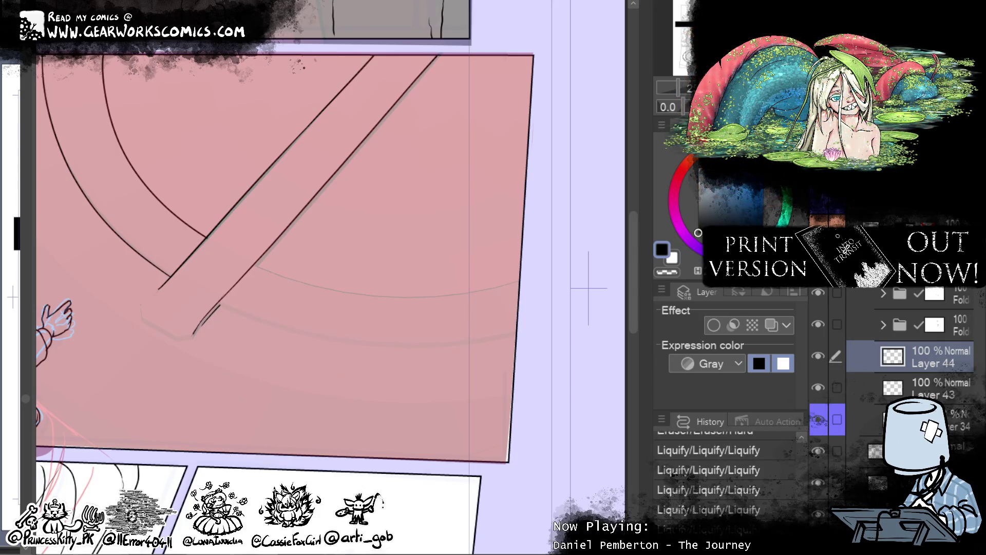
{"action": "key", "text": "ctrl+y"}
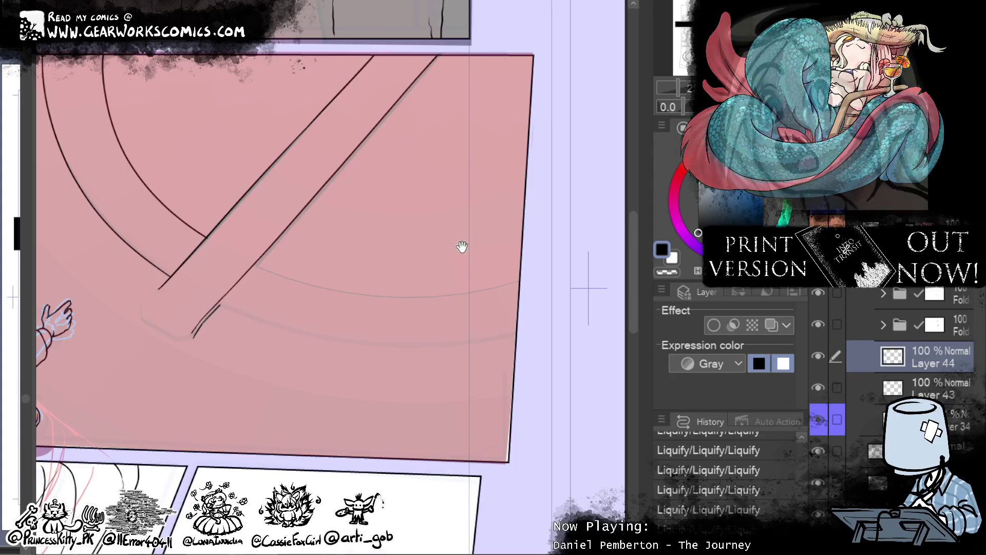
- Make the red mask overlay darker, then return to the line art layer
{"action": "left_click_drag", "start_coordinate": [460, 245], "coordinate": [436, 326]}
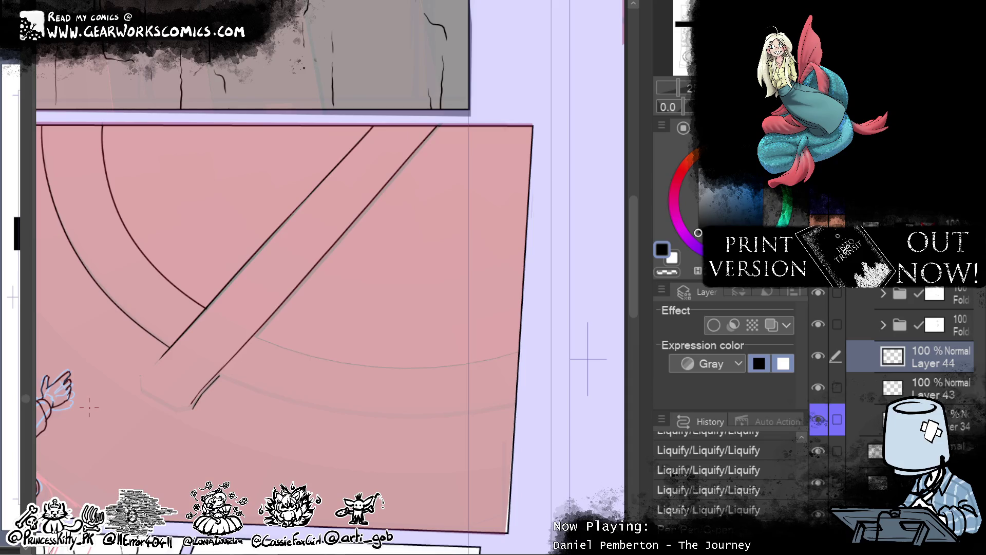
{"action": "left_click_drag", "start_coordinate": [611, 327], "coordinate": [702, 256]}
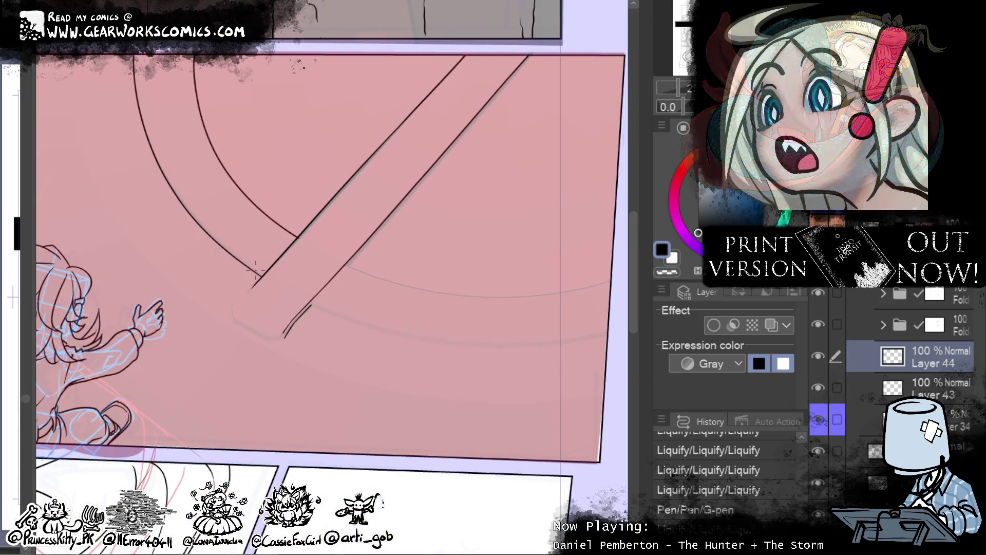
{"action": "left_click", "coordinate": [924, 426]}
{"action": "left_click", "coordinate": [933, 351]}
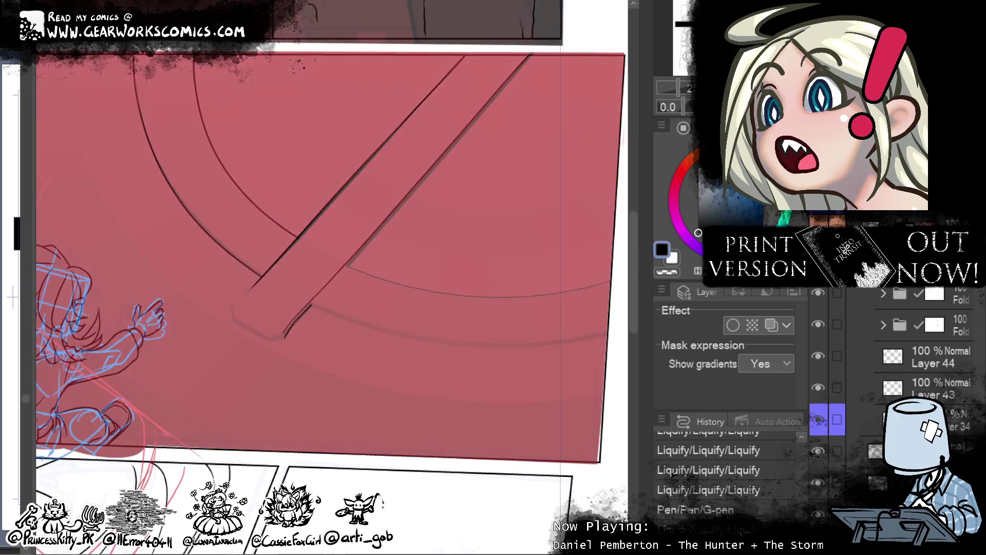
{"action": "left_click", "coordinate": [933, 352]}
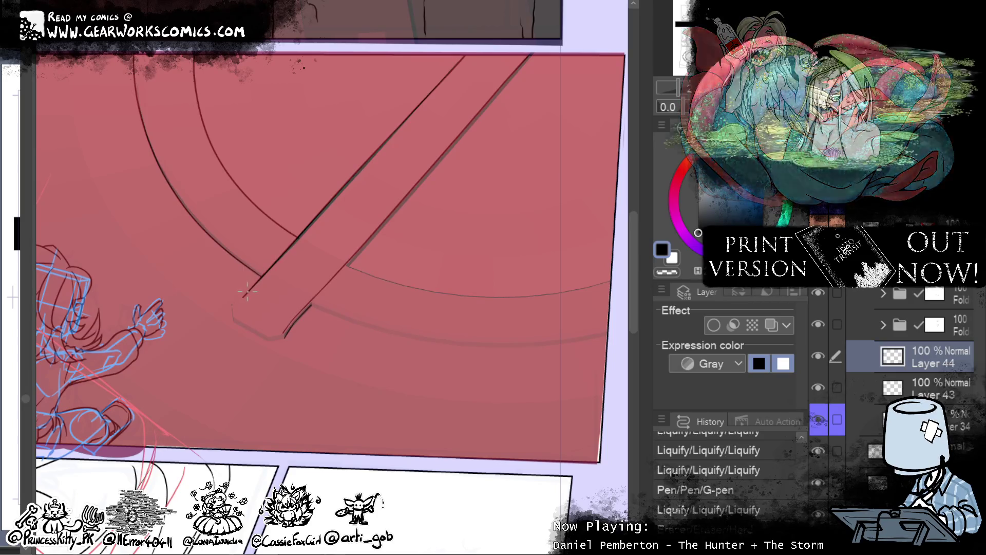
- Ink and erase the plank's lower-left tip into a closed, squared-off end
{"action": "left_click_drag", "start_coordinate": [246, 293], "coordinate": [233, 305]}
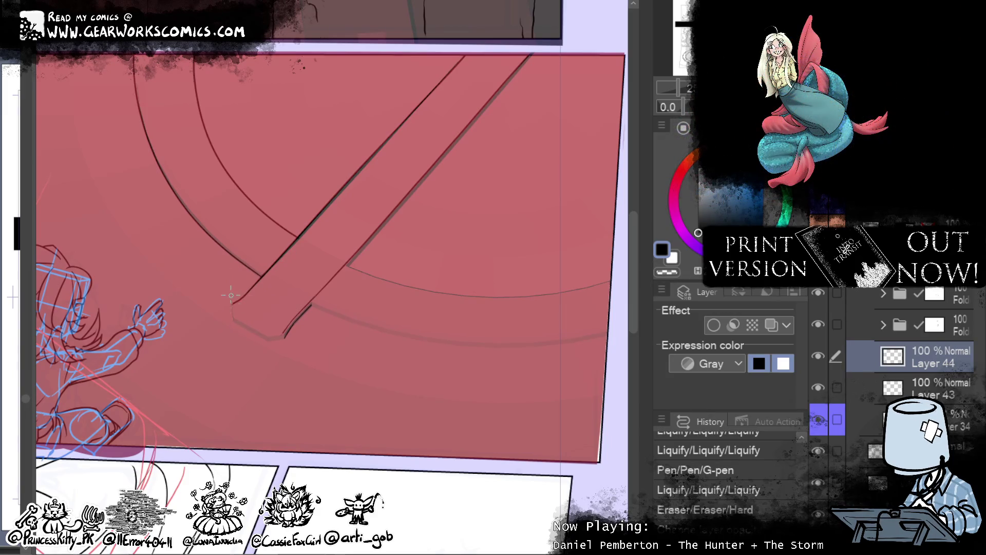
{"action": "left_click_drag", "start_coordinate": [231, 296], "coordinate": [233, 317]}
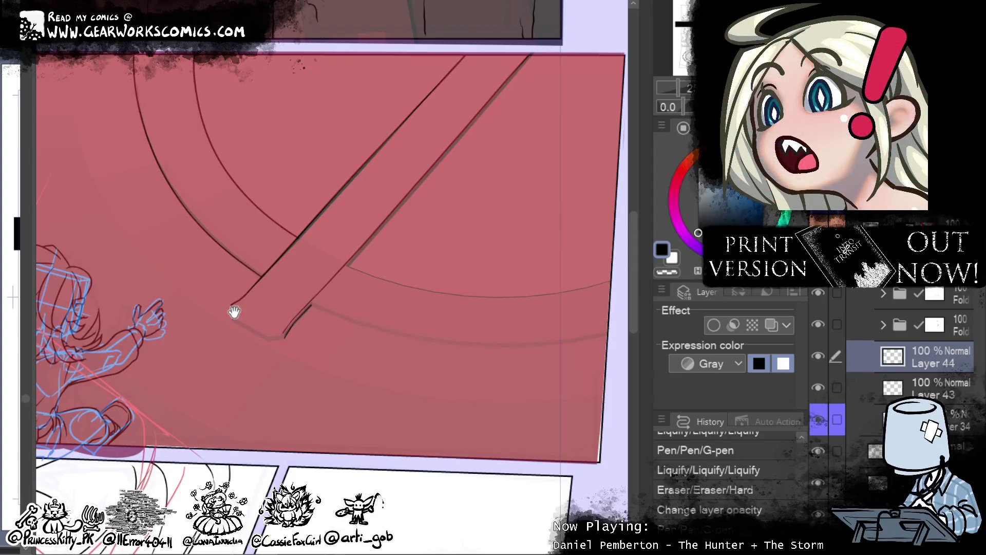
{"action": "scroll", "coordinate": [360, 349], "scroll_direction": "down", "scroll_amount": 2}
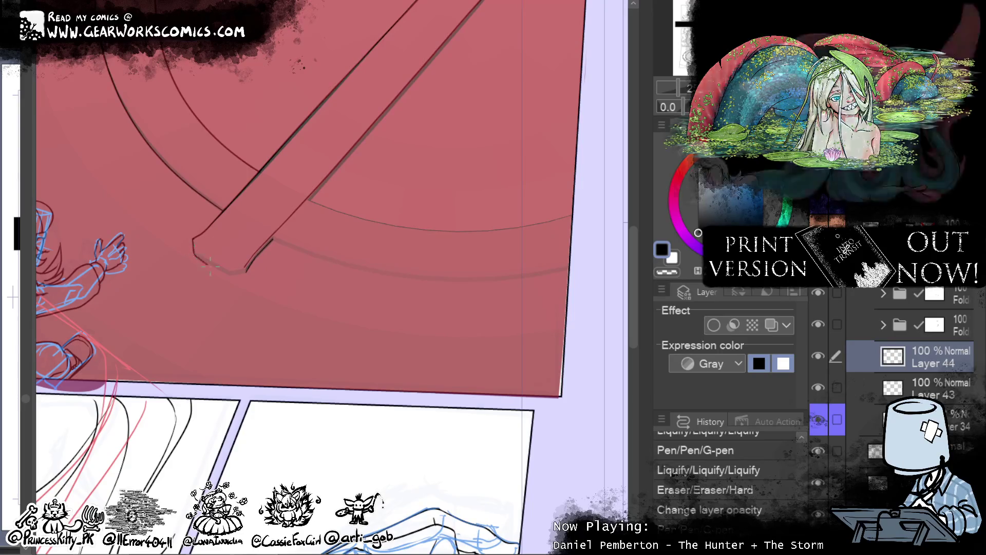
{"action": "left_click_drag", "start_coordinate": [194, 253], "coordinate": [251, 289]}
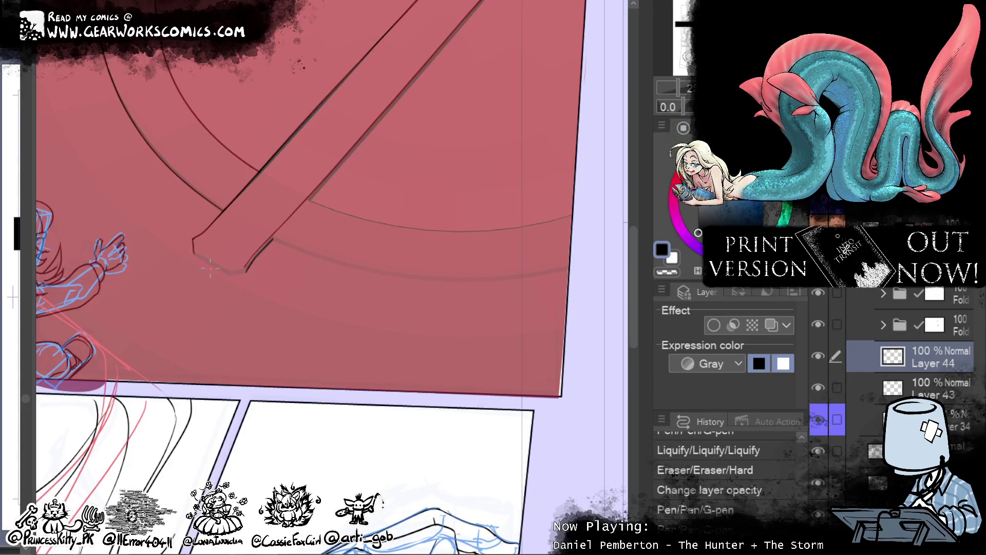
{"action": "left_click", "coordinate": [189, 252]}
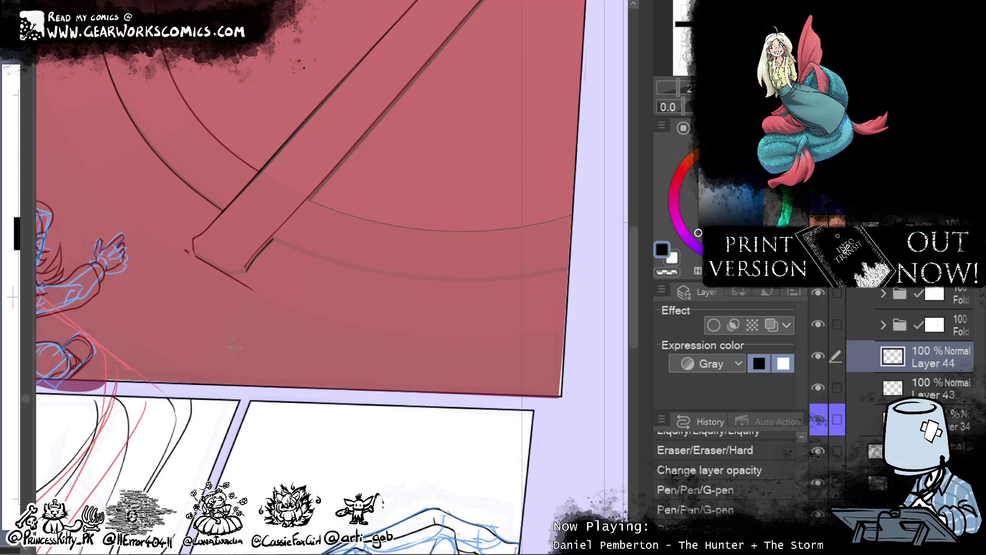
{"action": "left_click", "coordinate": [187, 253]}
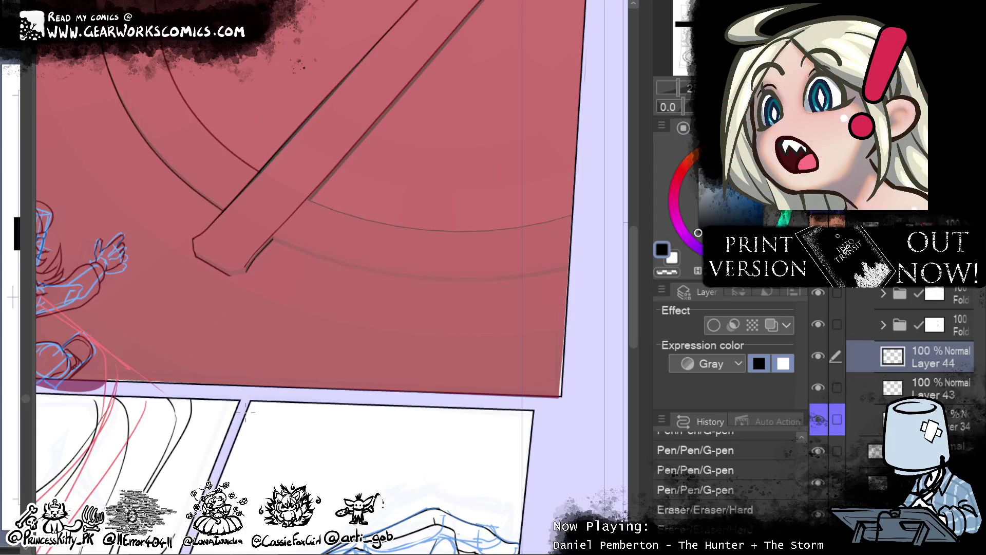
{"action": "left_click_drag", "start_coordinate": [245, 411], "coordinate": [345, 166]}
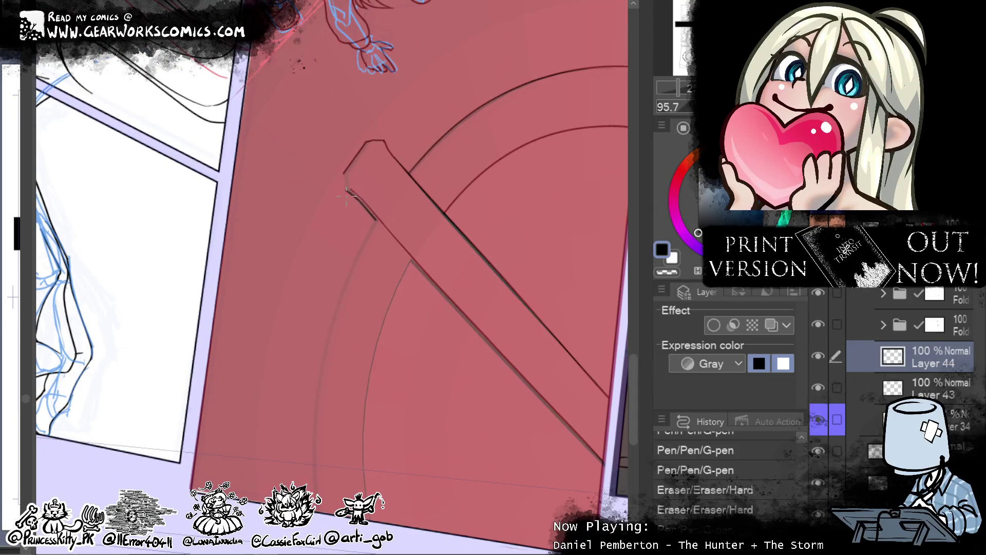
- Darken the plank's upper-left edge line, clean up its tip, and reset the canvas rotation
{"action": "left_click_drag", "start_coordinate": [345, 190], "coordinate": [344, 169]}
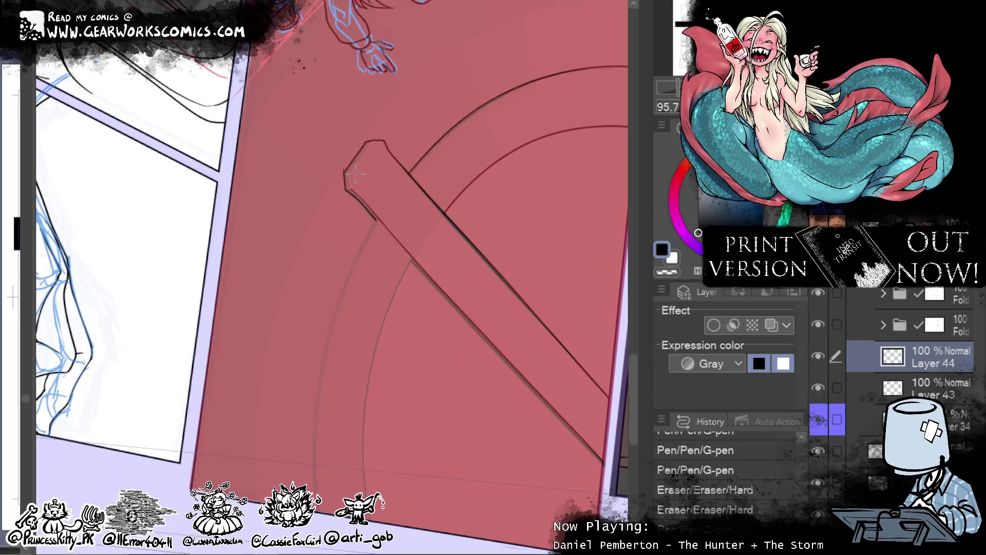
{"action": "left_click_drag", "start_coordinate": [345, 156], "coordinate": [354, 205]}
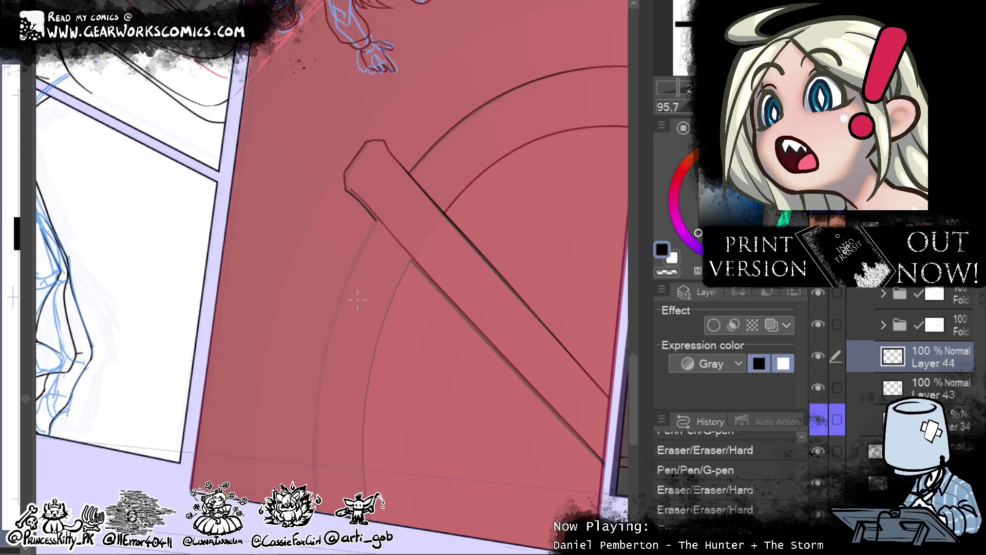
{"action": "left_click_drag", "start_coordinate": [459, 296], "coordinate": [425, 396]}
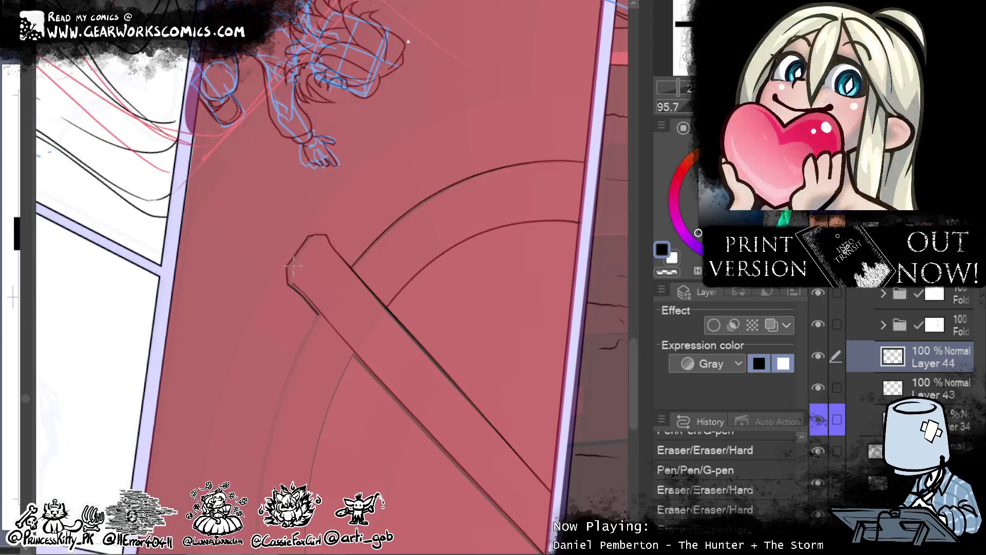
{"action": "left_click", "coordinate": [303, 243]}
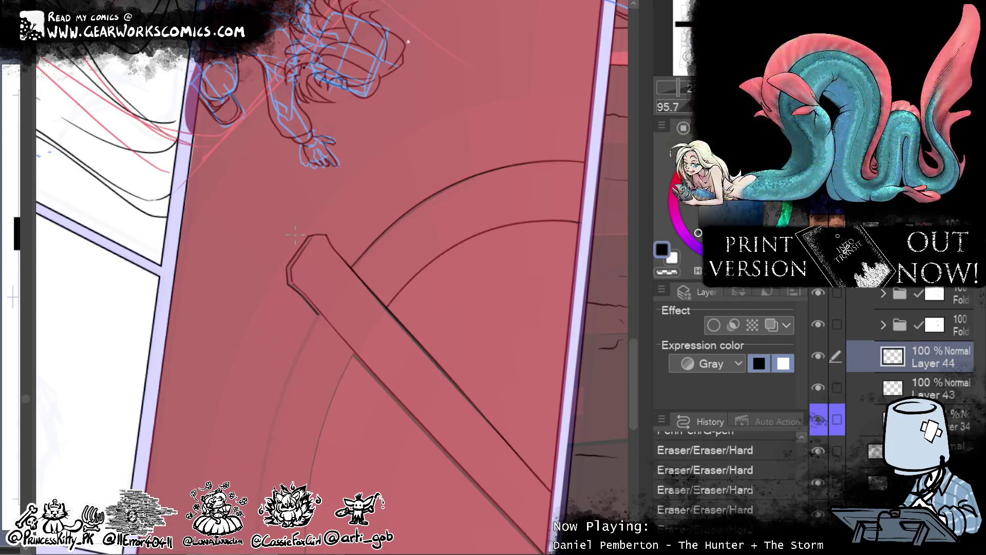
{"action": "left_click", "coordinate": [294, 285]}
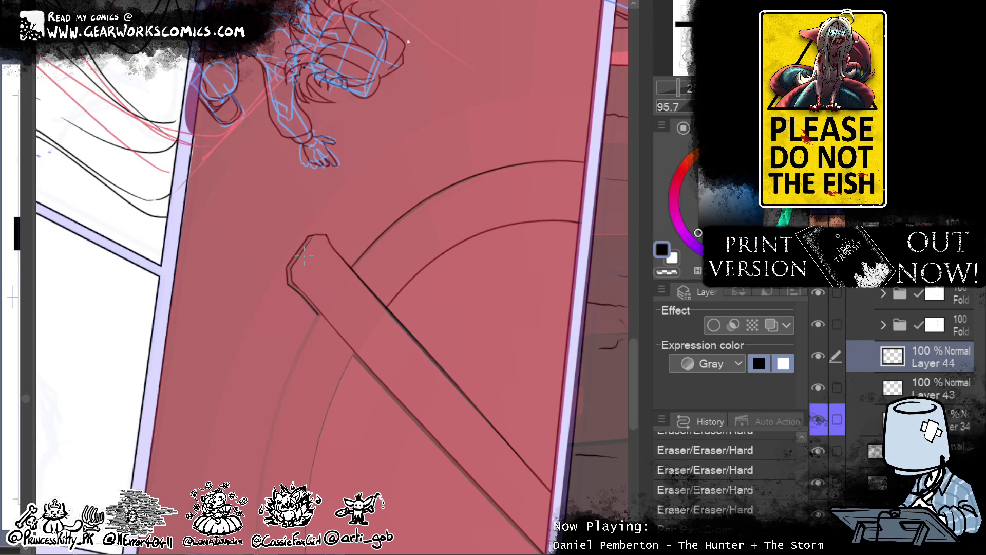
{"action": "key", "text": "ctrl+at"}
{"action": "mouse_move", "coordinate": [431, 405]}
{"action": "left_mouse_down"}
{"action": "mouse_move", "coordinate": [421, 464]}
{"action": "mouse_move", "coordinate": [369, 457]}
{"action": "left_mouse_up"}
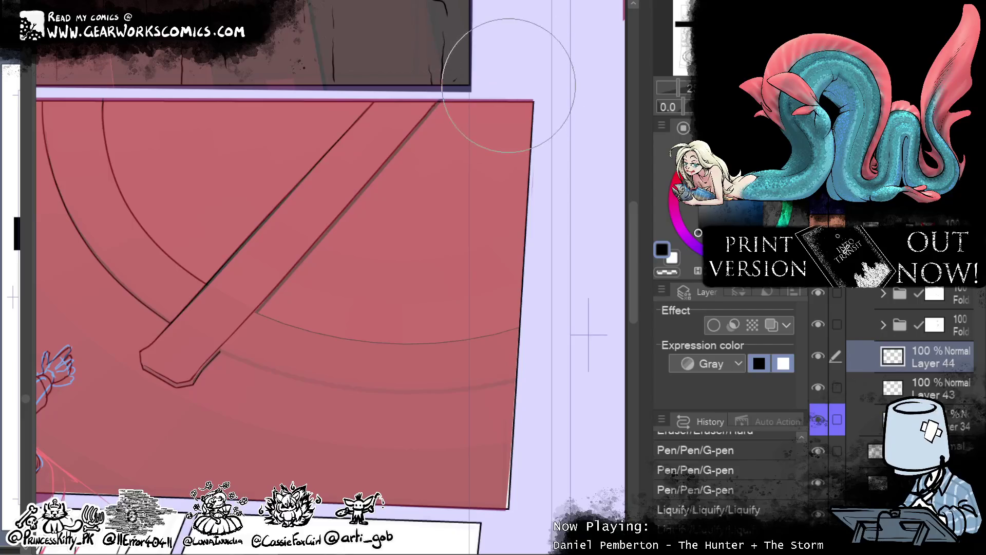
- Liquify the plank's upper edge into a smoother, heavier stroke
{"action": "left_click_drag", "start_coordinate": [467, 170], "coordinate": [451, 260]}
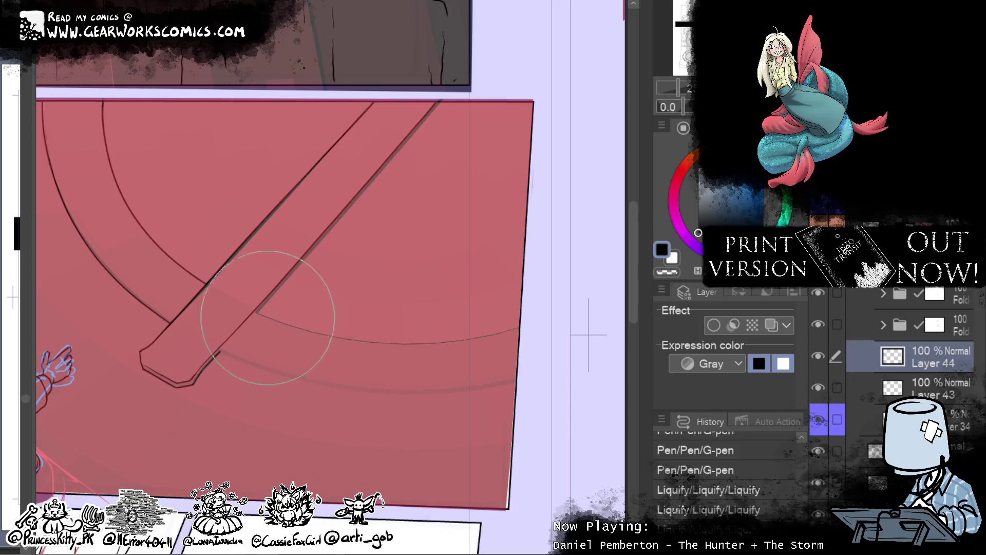
{"action": "mouse_move", "coordinate": [209, 286]}
{"action": "left_mouse_down"}
{"action": "mouse_move", "coordinate": [286, 207]}
{"action": "mouse_move", "coordinate": [286, 155]}
{"action": "left_mouse_up"}
{"action": "left_click_drag", "start_coordinate": [242, 202], "coordinate": [334, 106]}
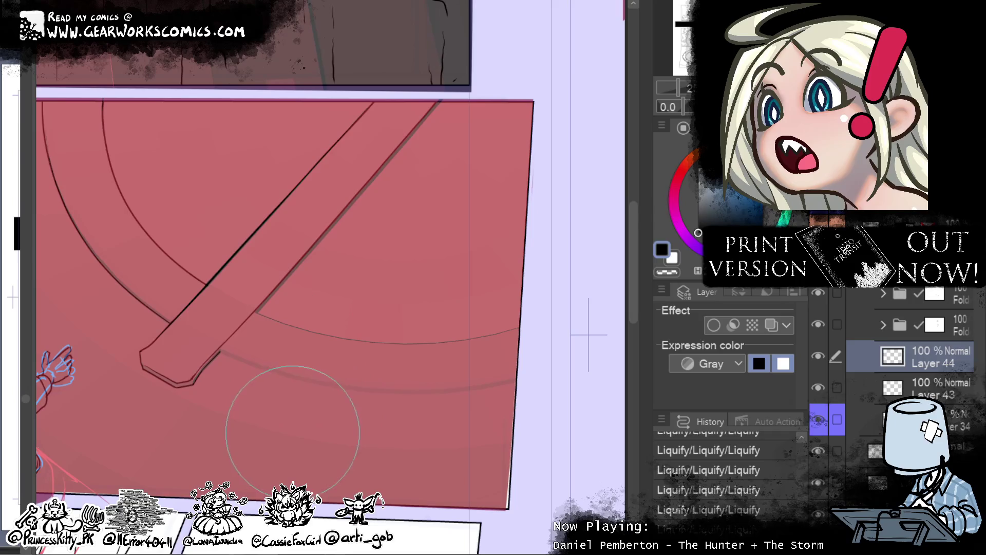
- Hide and reshow the red mask to check the line art, then add Layer 45
{"action": "left_click", "coordinate": [818, 420]}
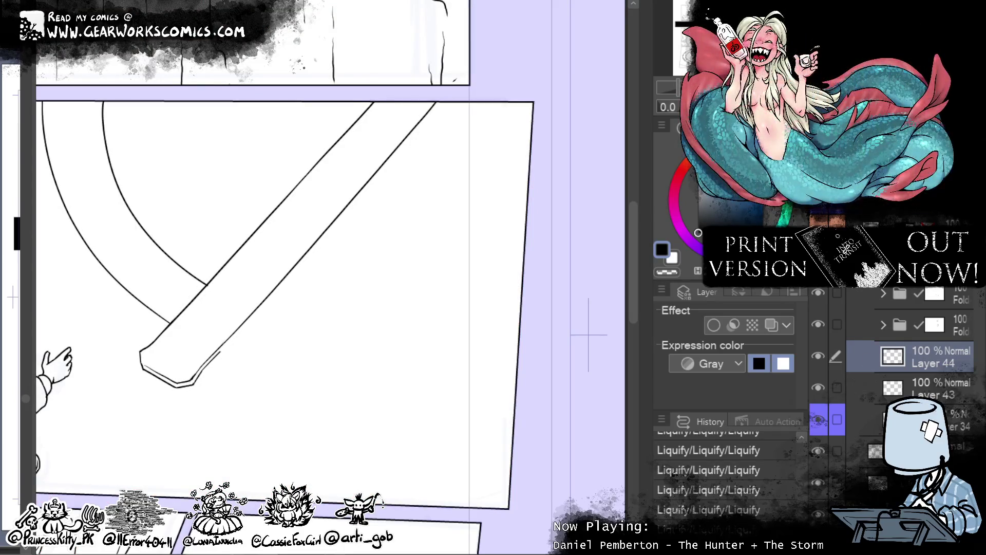
{"action": "left_click", "coordinate": [818, 420]}
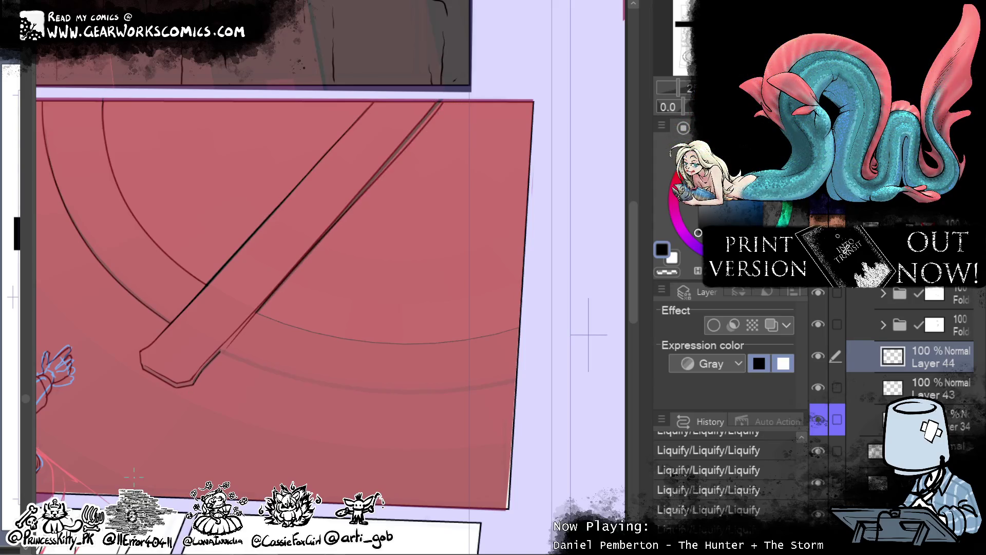
{"action": "key", "text": "ctrl+shift+n"}
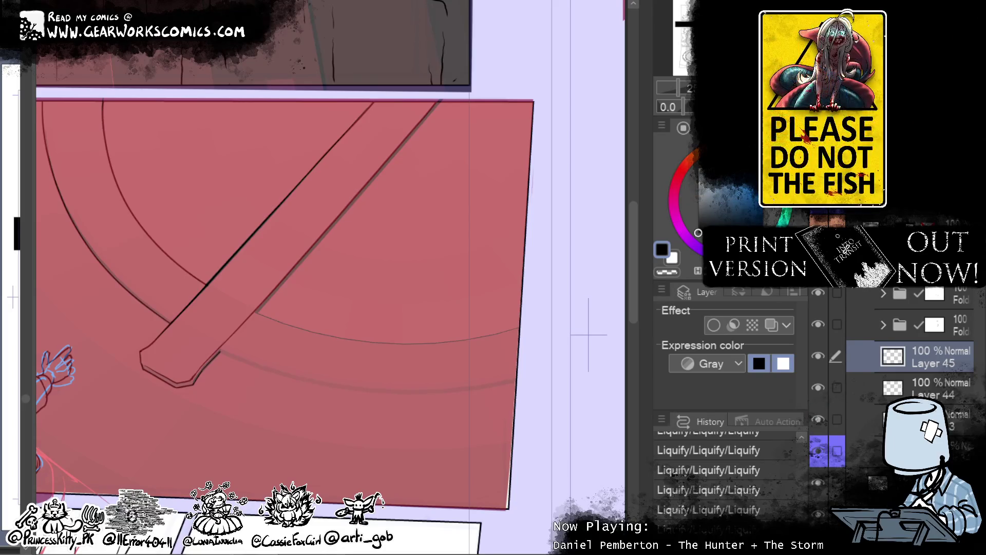
- Remove the duplicate line and redraw the plank's right edge with the G-pen
{"action": "key", "text": "ctrl+z"}
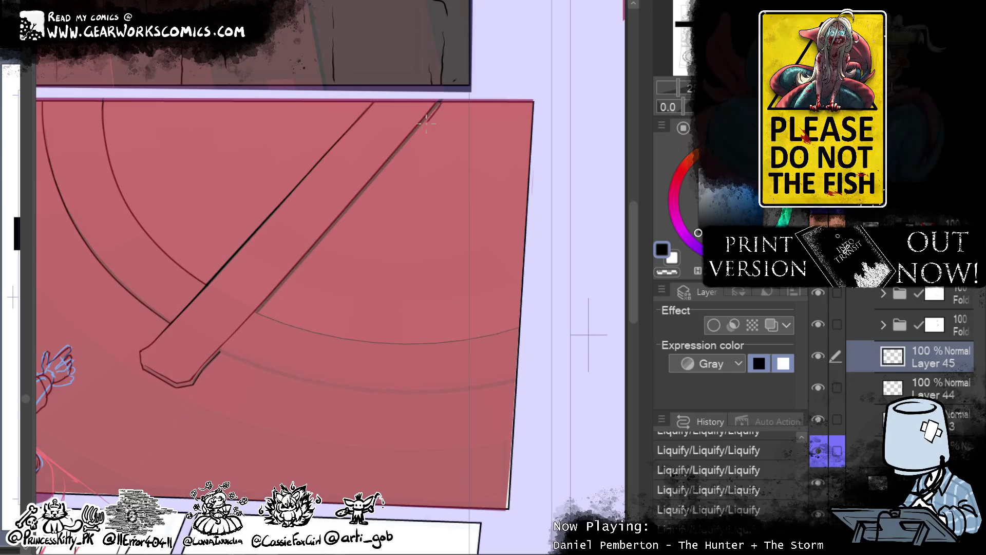
{"action": "key", "text": "ctrl+y"}
{"action": "key", "text": "ctrl+z"}
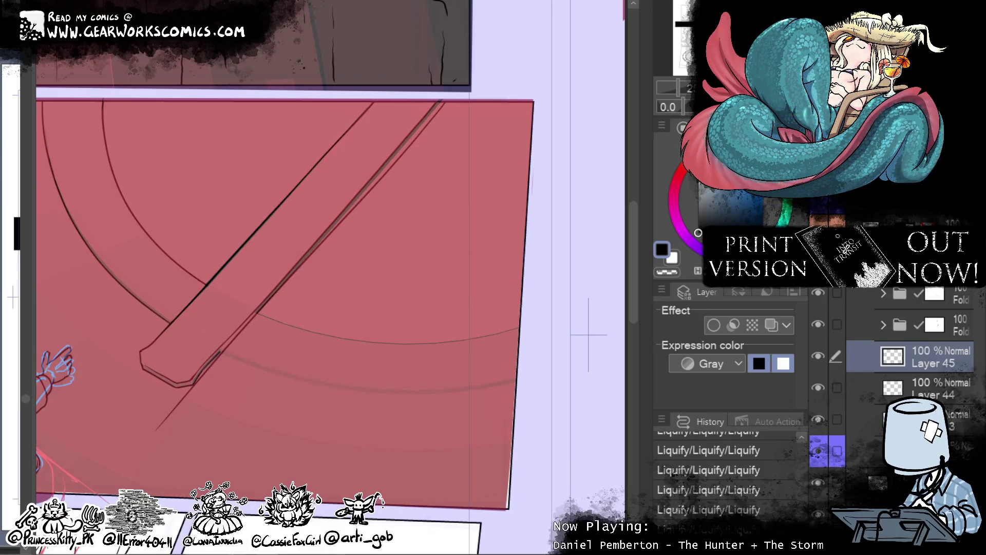
{"action": "left_click_drag", "start_coordinate": [440, 102], "coordinate": [208, 367]}
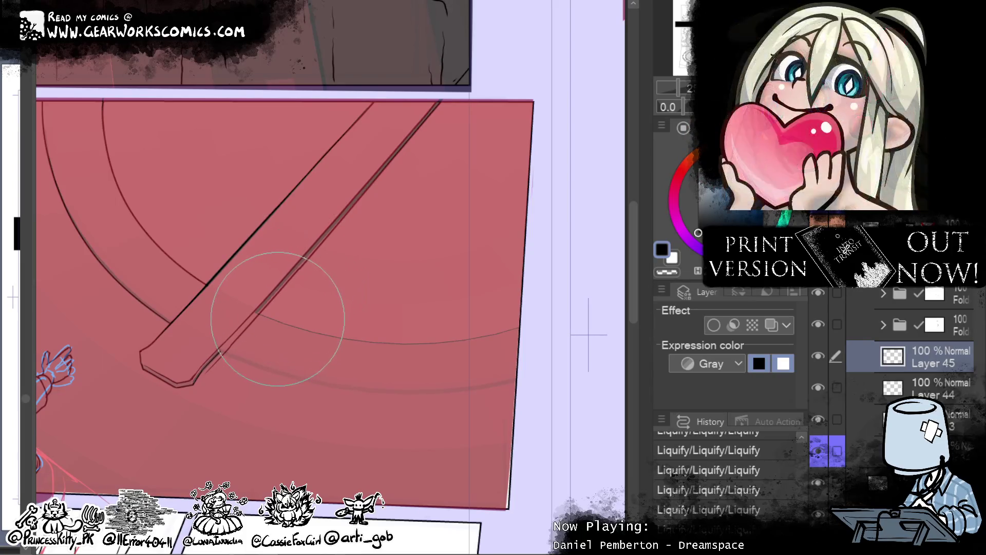
- Liquify the plank's edge lines into cleaner shape toward the panel's lower right
{"action": "left_click_drag", "start_coordinate": [341, 187], "coordinate": [330, 275]}
{"action": "mouse_move", "coordinate": [417, 210]}
{"action": "left_mouse_down"}
{"action": "mouse_move", "coordinate": [440, 92]}
{"action": "mouse_move", "coordinate": [418, 165]}
{"action": "mouse_move", "coordinate": [419, 123]}
{"action": "mouse_move", "coordinate": [480, 290]}
{"action": "left_mouse_up"}
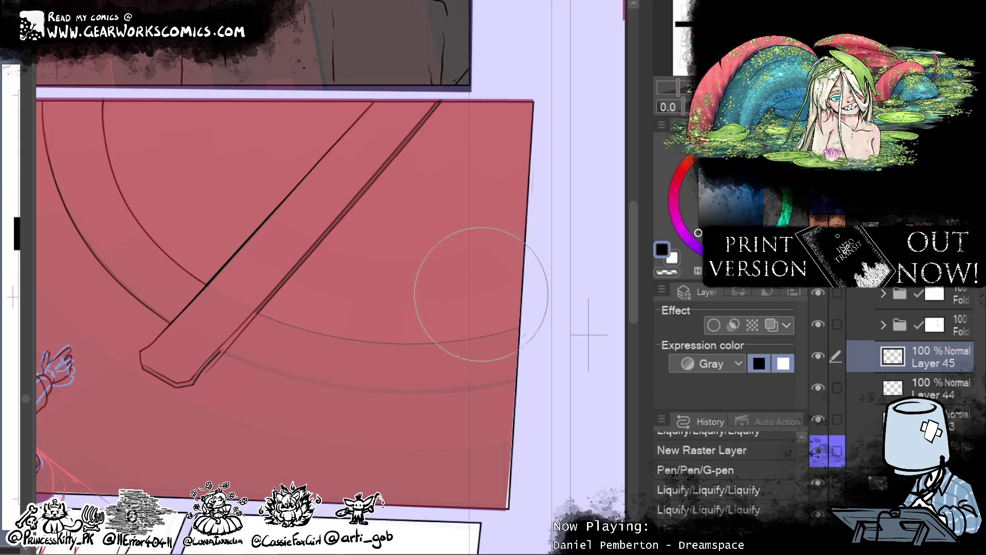
{"action": "left_click_drag", "start_coordinate": [452, 122], "coordinate": [473, 110]}
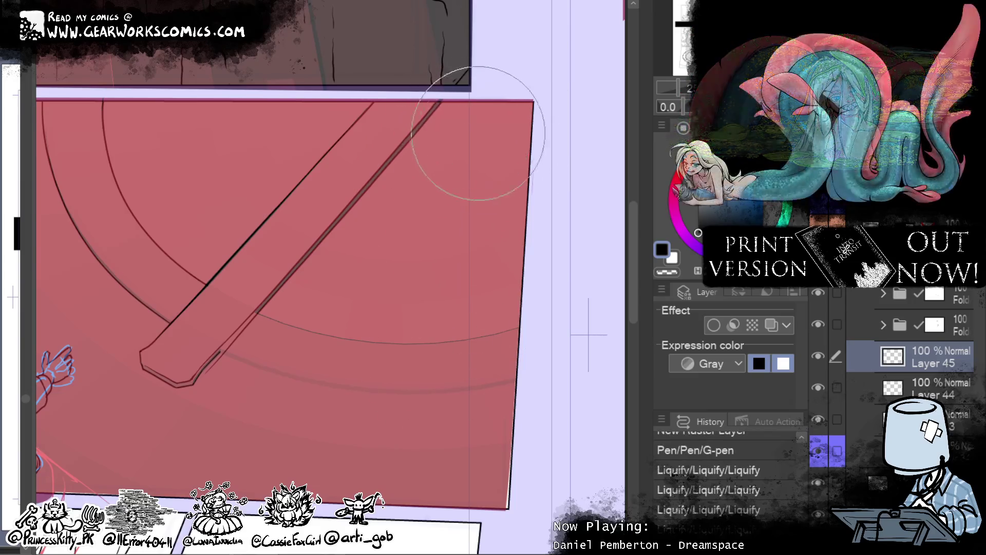
{"action": "left_click_drag", "start_coordinate": [466, 190], "coordinate": [489, 270]}
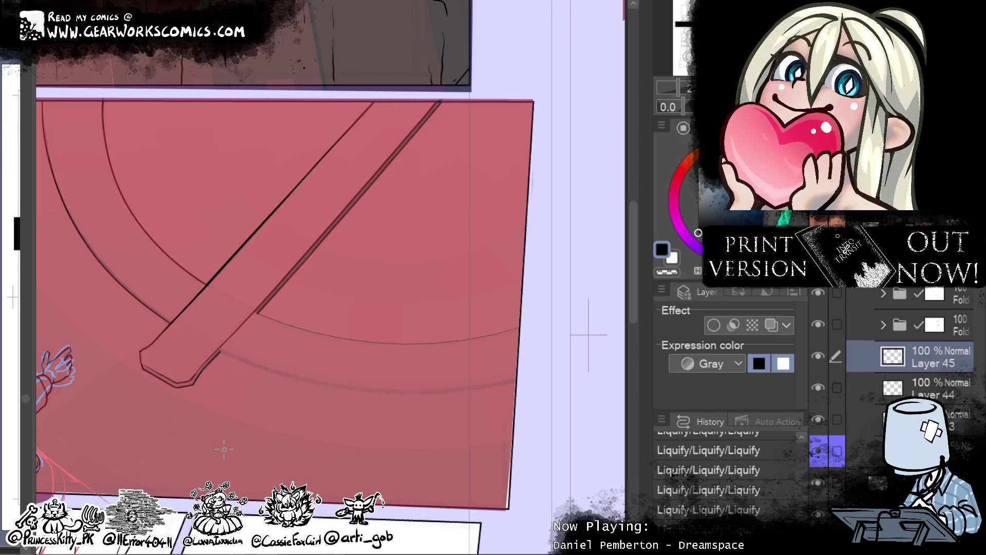
{"action": "left_click_drag", "start_coordinate": [445, 358], "coordinate": [462, 369]}
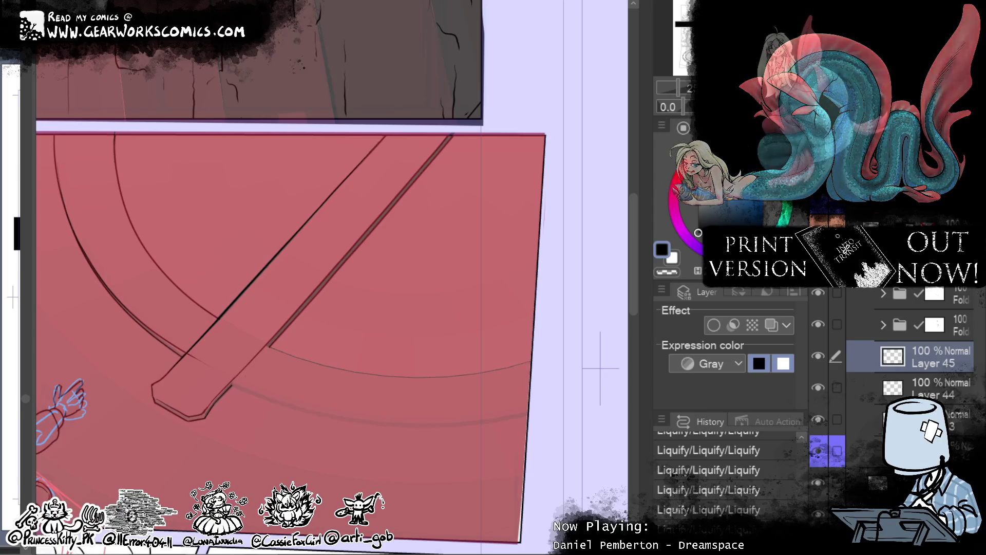
- Erase the stray mark at the plank's tab end and Liquify the tab end and nearby arc lines
{"action": "left_click_drag", "start_coordinate": [187, 319], "coordinate": [204, 384]}
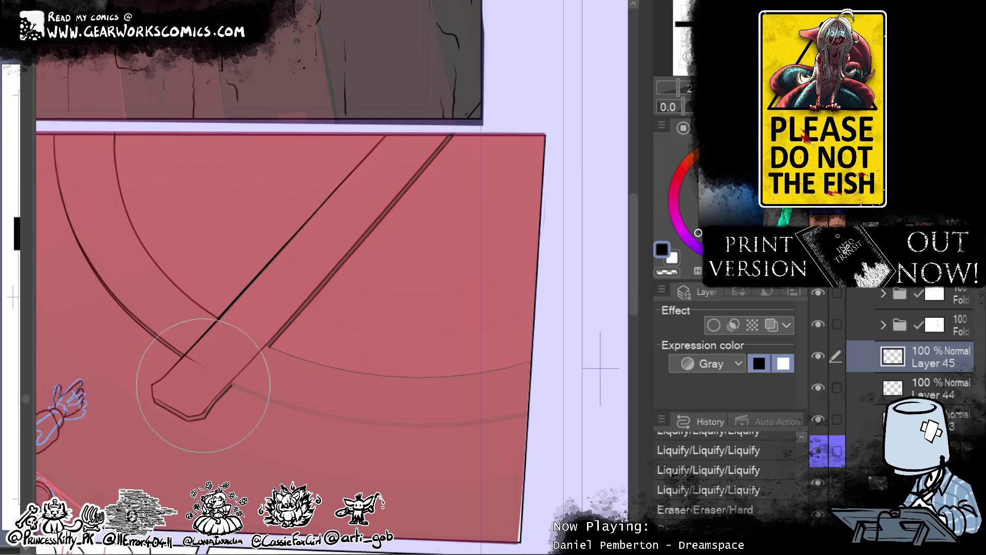
{"action": "left_click_drag", "start_coordinate": [186, 271], "coordinate": [165, 174]}
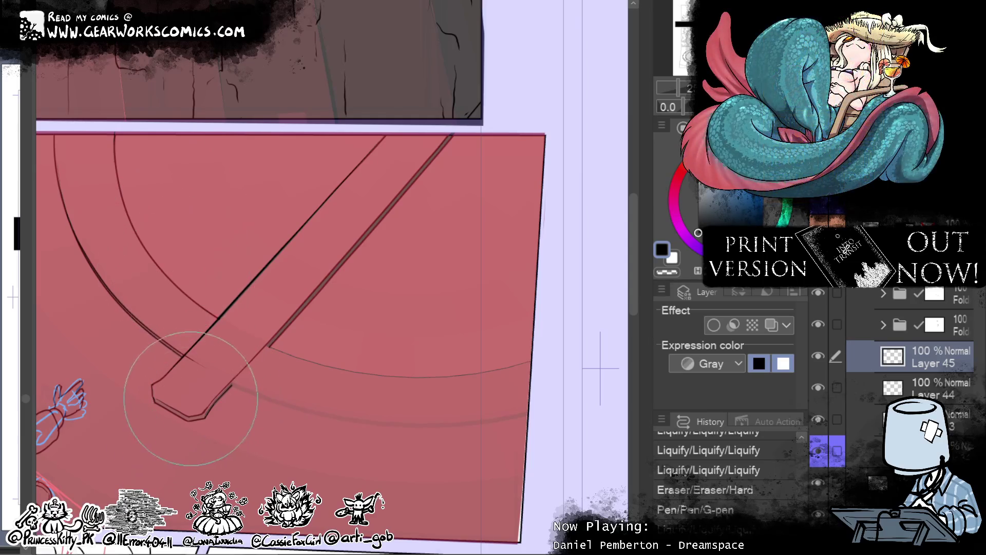
{"action": "left_click_drag", "start_coordinate": [187, 396], "coordinate": [177, 437]}
{"action": "left_click_drag", "start_coordinate": [150, 229], "coordinate": [164, 121]}
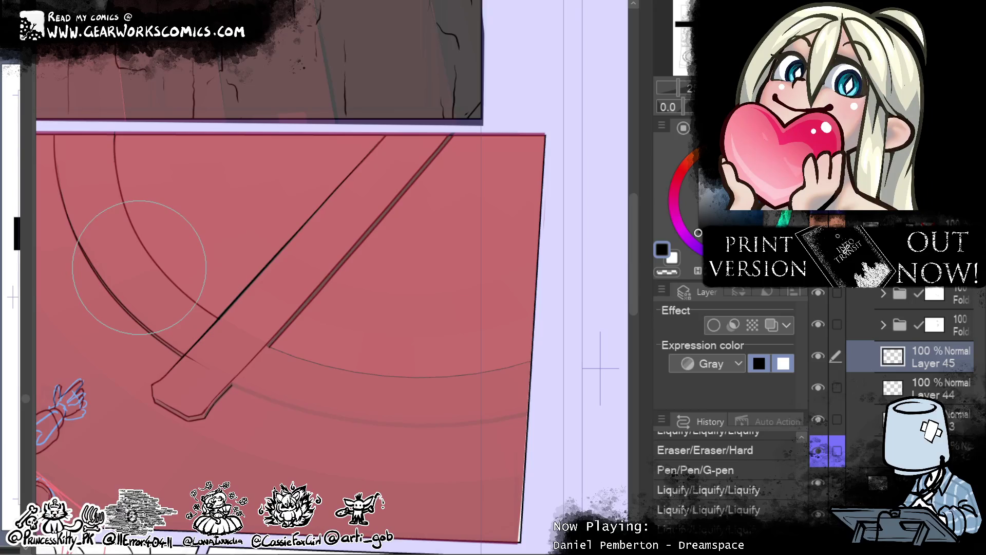
{"action": "mouse_move", "coordinate": [64, 199]}
{"action": "left_mouse_down"}
{"action": "mouse_move", "coordinate": [72, 185]}
{"action": "mouse_move", "coordinate": [88, 206]}
{"action": "mouse_move", "coordinate": [93, 134]}
{"action": "left_mouse_up"}
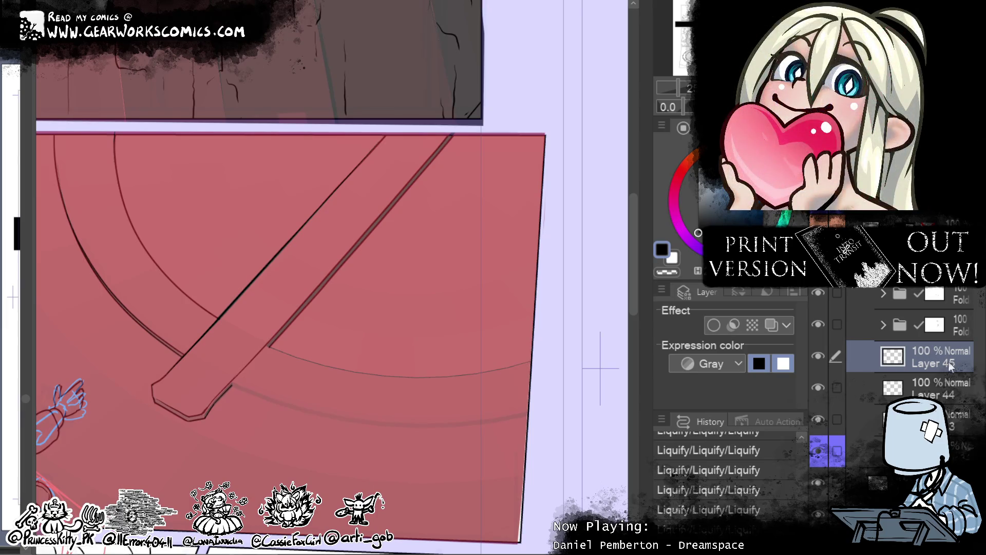
{"action": "mouse_move", "coordinate": [469, 432]}
{"action": "left_mouse_down"}
{"action": "mouse_move", "coordinate": [550, 358]}
{"action": "mouse_move", "coordinate": [496, 417]}
{"action": "mouse_move", "coordinate": [500, 399]}
{"action": "mouse_move", "coordinate": [437, 441]}
{"action": "mouse_move", "coordinate": [334, 472]}
{"action": "mouse_move", "coordinate": [257, 479]}
{"action": "mouse_move", "coordinate": [544, 245]}
{"action": "left_mouse_up"}
{"action": "left_click_drag", "start_coordinate": [363, 103], "coordinate": [393, 311]}
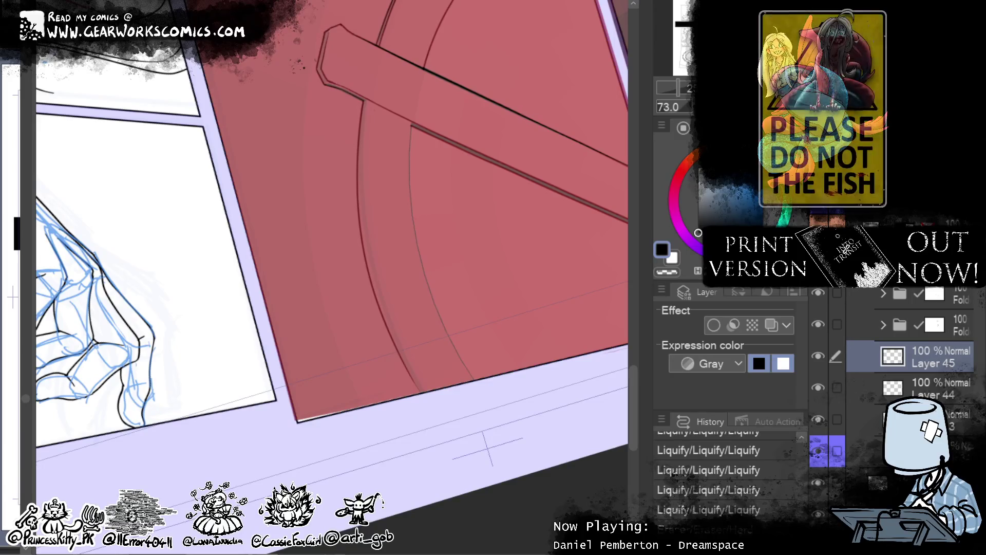
- Redo the undone eraser, pen and Liquify edits on the arc lines, then switch to Layer 44
{"action": "key", "text": "ctrl+y"}
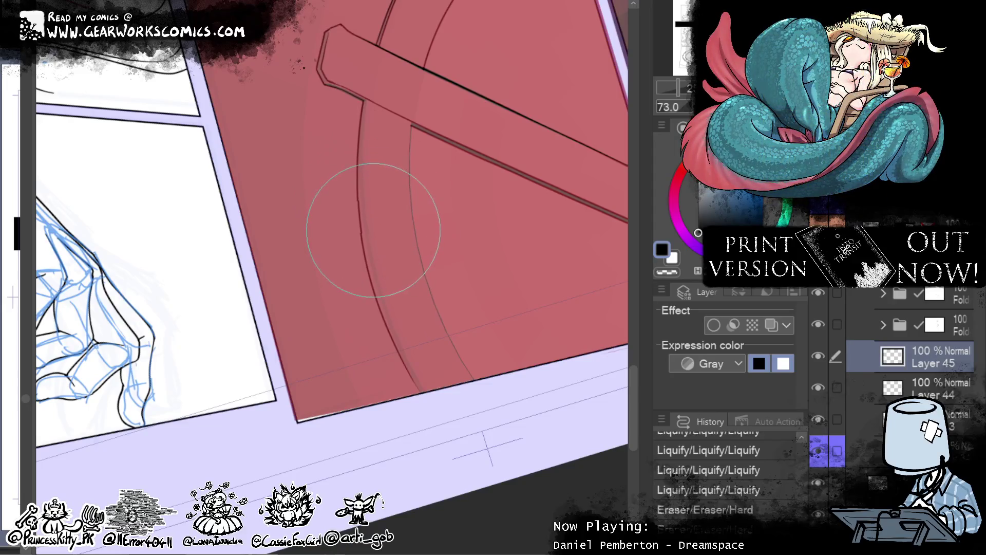
{"action": "key", "text": "ctrl+y"}
{"action": "key", "text": "ctrl+y"}
{"action": "key", "text": "ctrl+y"}
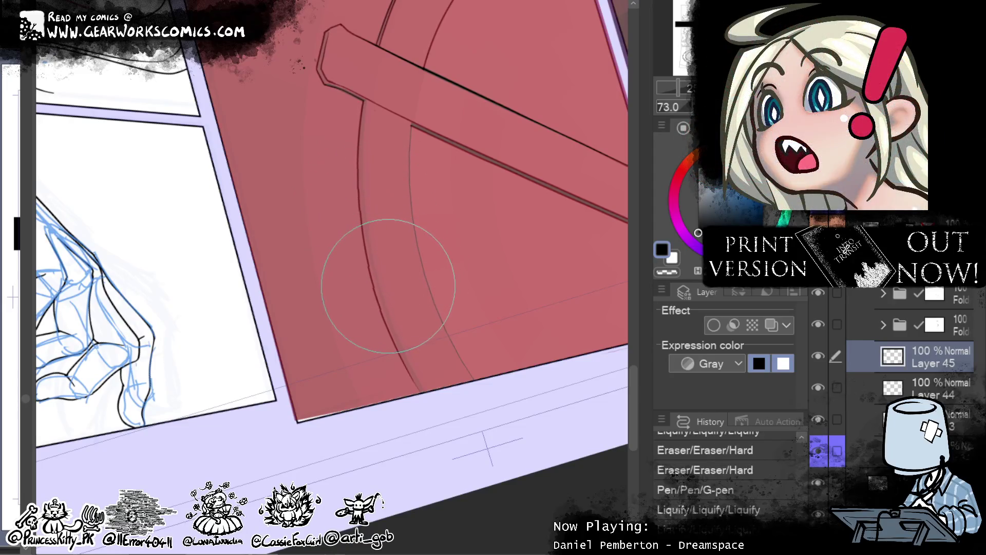
{"action": "key", "text": "ctrl+y"}
{"action": "key", "text": "ctrl+y"}
{"action": "key", "text": "ctrl+y"}
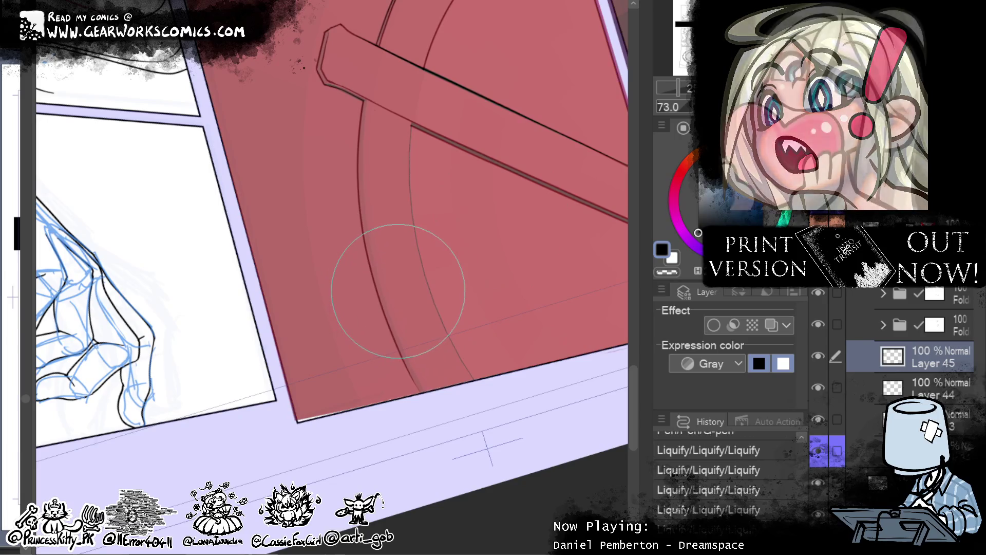
{"action": "key", "text": "ctrl+y"}
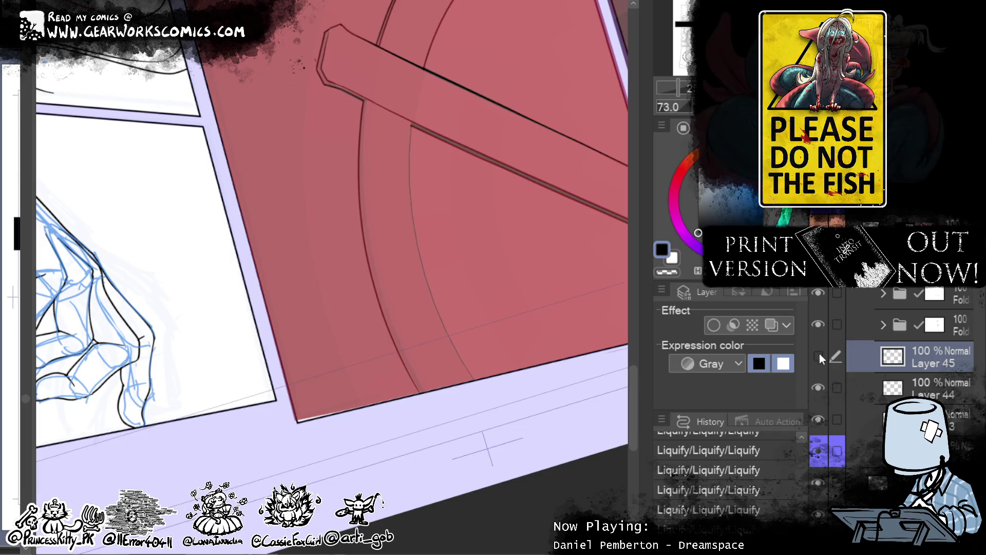
{"action": "key", "text": "alt+bracketleft"}
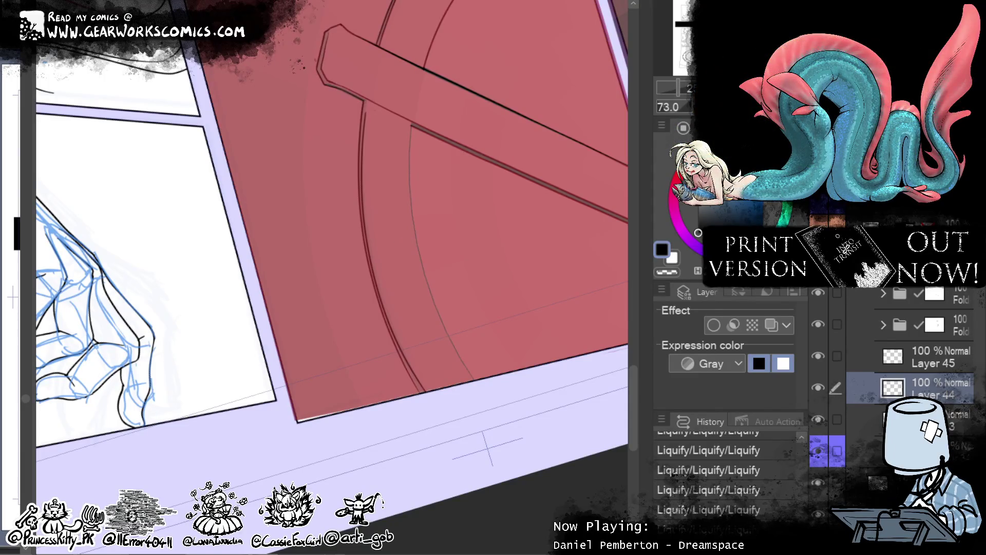
- Lasso the arc lines below the plank, nudge them slightly up and left, then deselect
{"action": "left_click_drag", "start_coordinate": [562, 350], "coordinate": [555, 354]}
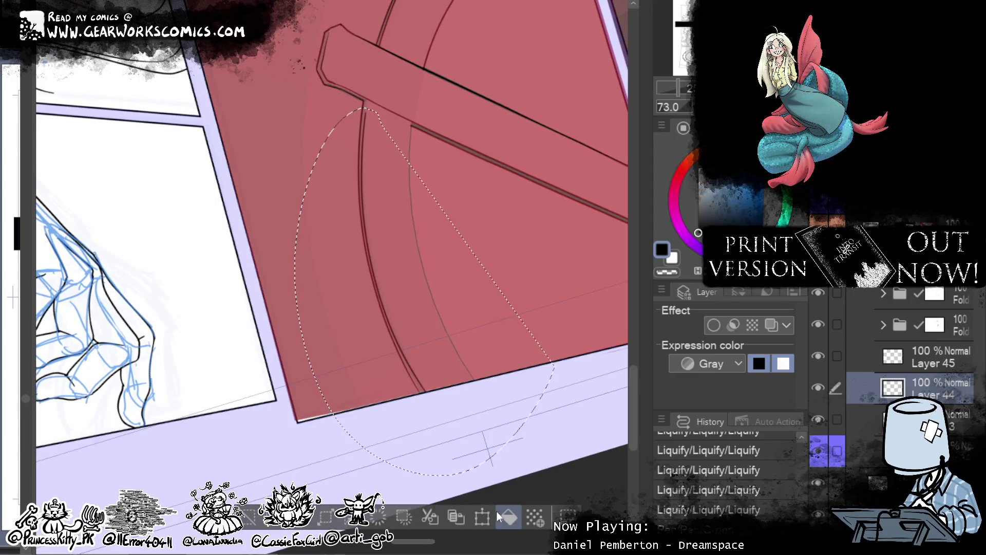
{"action": "key", "text": "ctrl+t"}
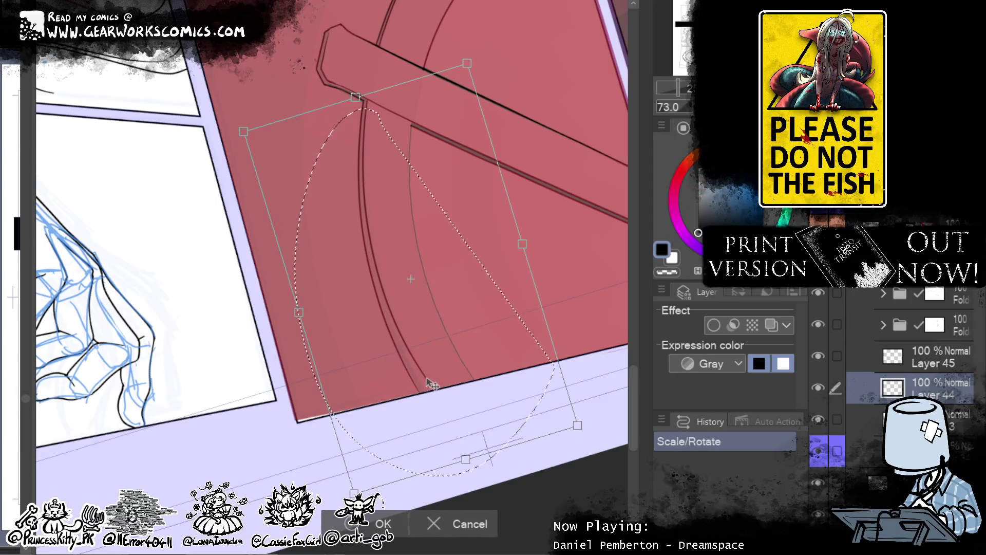
{"action": "left_click_drag", "start_coordinate": [433, 386], "coordinate": [433, 390]}
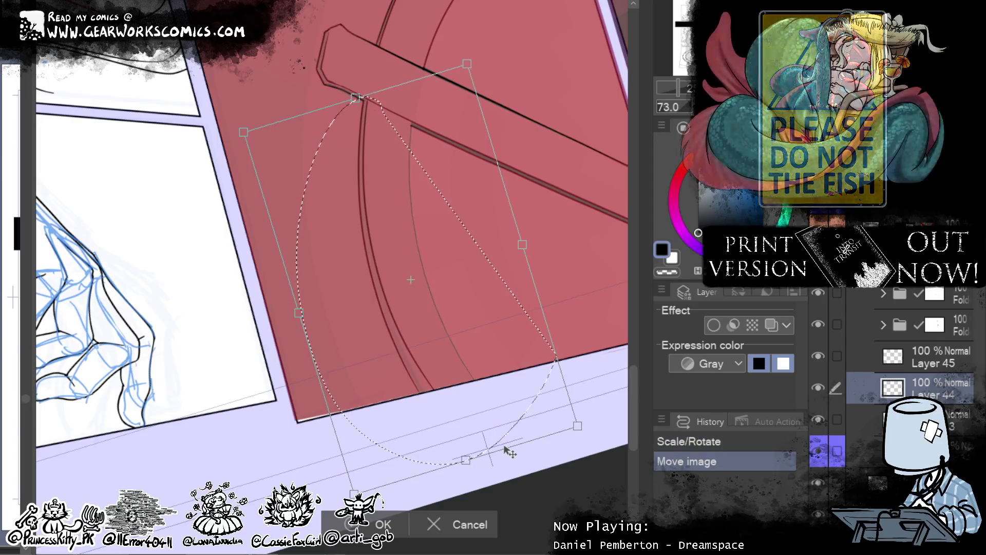
{"action": "left_click", "coordinate": [379, 526]}
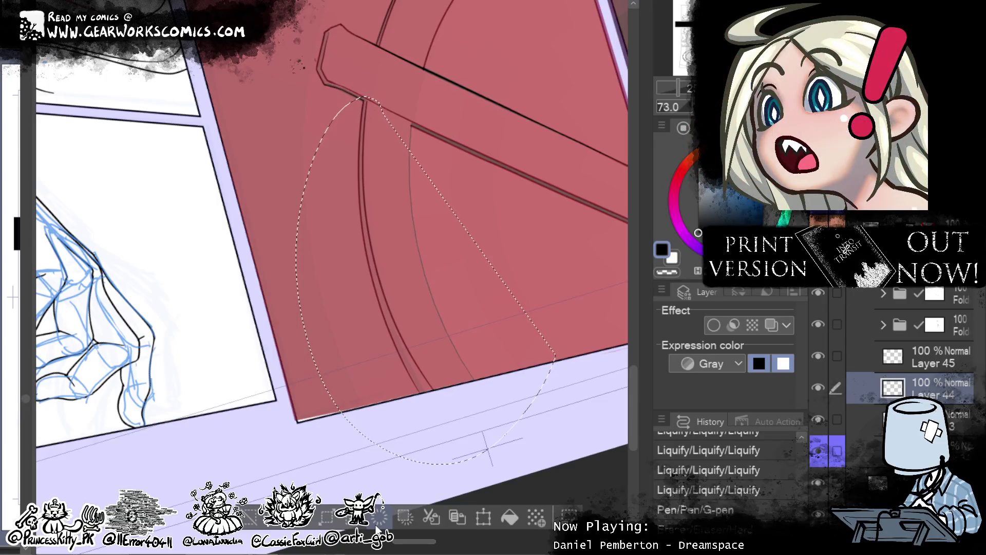
{"action": "left_click", "coordinate": [378, 526]}
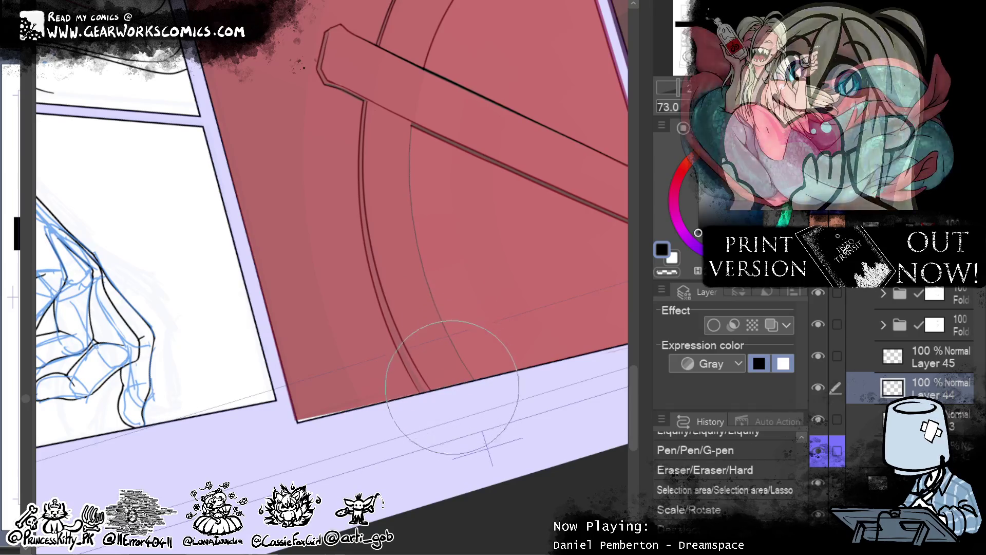
- Liquify the wheel's arc line near the panel's bottom edge into shape
{"action": "mouse_move", "coordinate": [456, 369]}
{"action": "left_mouse_down"}
{"action": "mouse_move", "coordinate": [425, 374]}
{"action": "mouse_move", "coordinate": [400, 287]}
{"action": "mouse_move", "coordinate": [418, 254]}
{"action": "mouse_move", "coordinate": [422, 293]}
{"action": "mouse_move", "coordinate": [407, 220]}
{"action": "mouse_move", "coordinate": [431, 230]}
{"action": "left_mouse_up"}
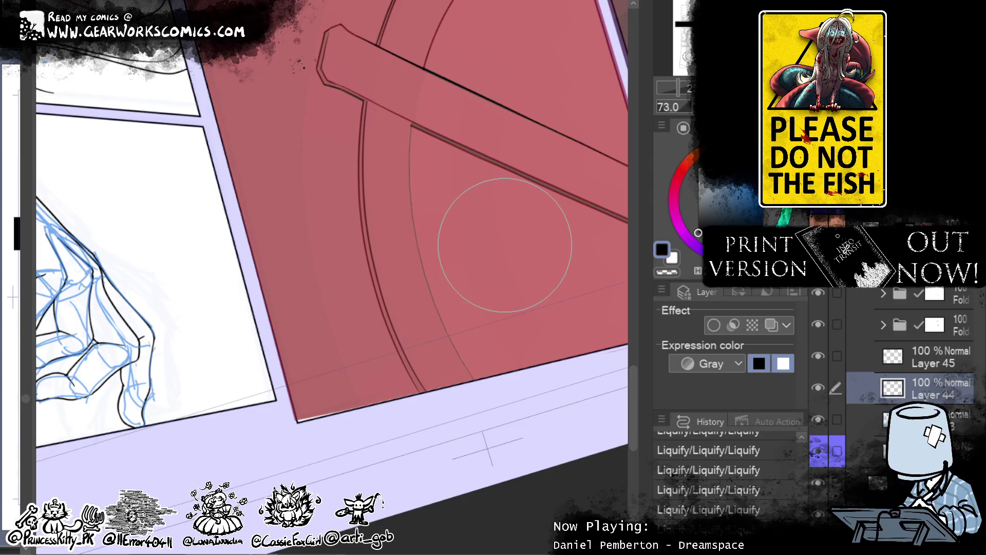
{"action": "mouse_move", "coordinate": [529, 207]}
{"action": "left_mouse_down"}
{"action": "mouse_move", "coordinate": [485, 393]}
{"action": "mouse_move", "coordinate": [498, 436]}
{"action": "mouse_move", "coordinate": [478, 286]}
{"action": "left_mouse_up"}
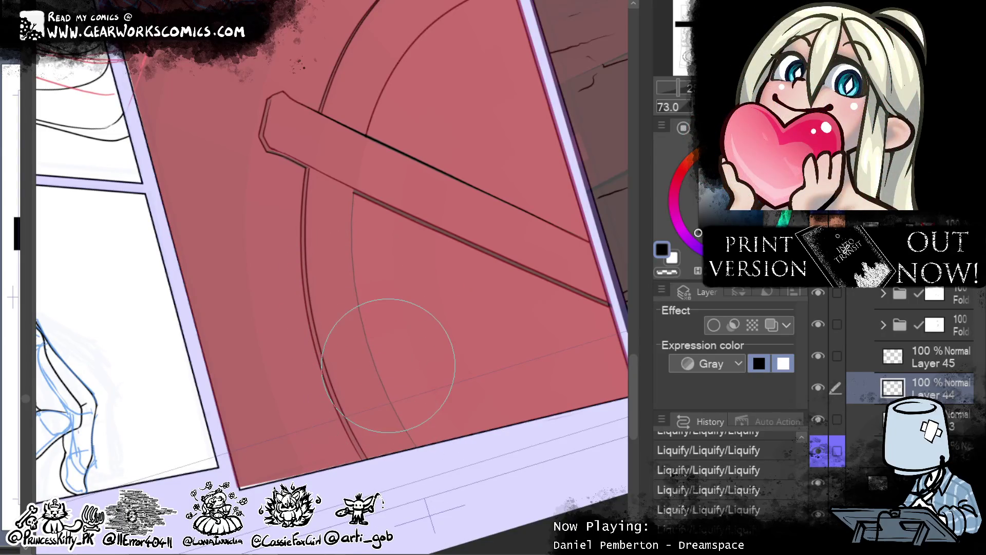
{"action": "mouse_move", "coordinate": [465, 329]}
{"action": "left_mouse_down"}
{"action": "mouse_move", "coordinate": [484, 374]}
{"action": "mouse_move", "coordinate": [485, 411]}
{"action": "left_mouse_up"}
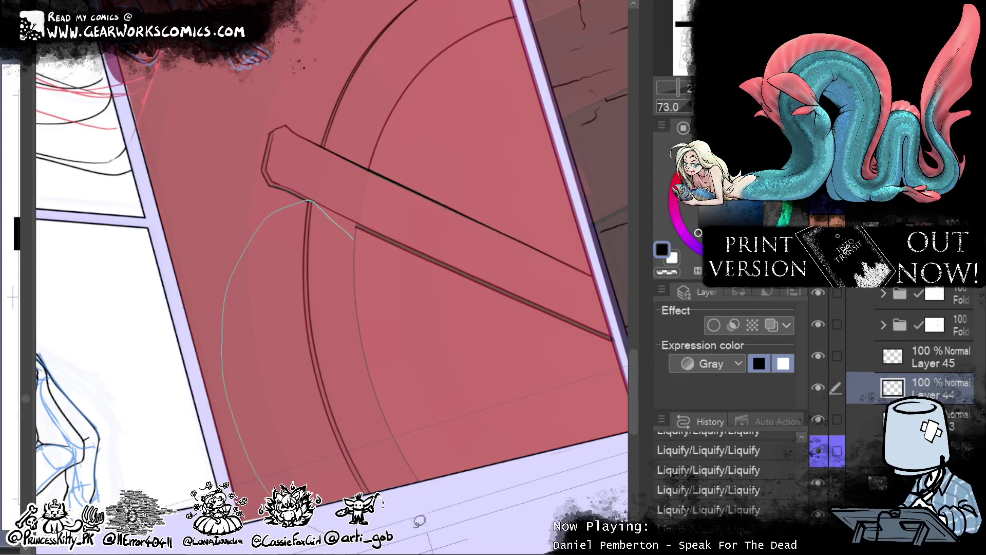
- Lasso the arc lines below the plank's left end and push them down with Liquify
{"action": "left_click_drag", "start_coordinate": [419, 520], "coordinate": [509, 466]}
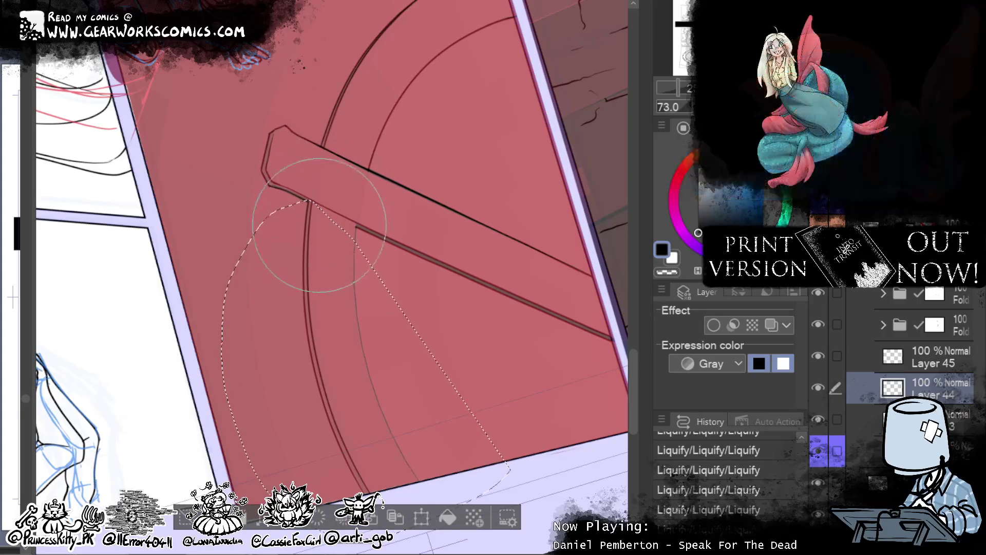
{"action": "left_click_drag", "start_coordinate": [326, 163], "coordinate": [330, 154]}
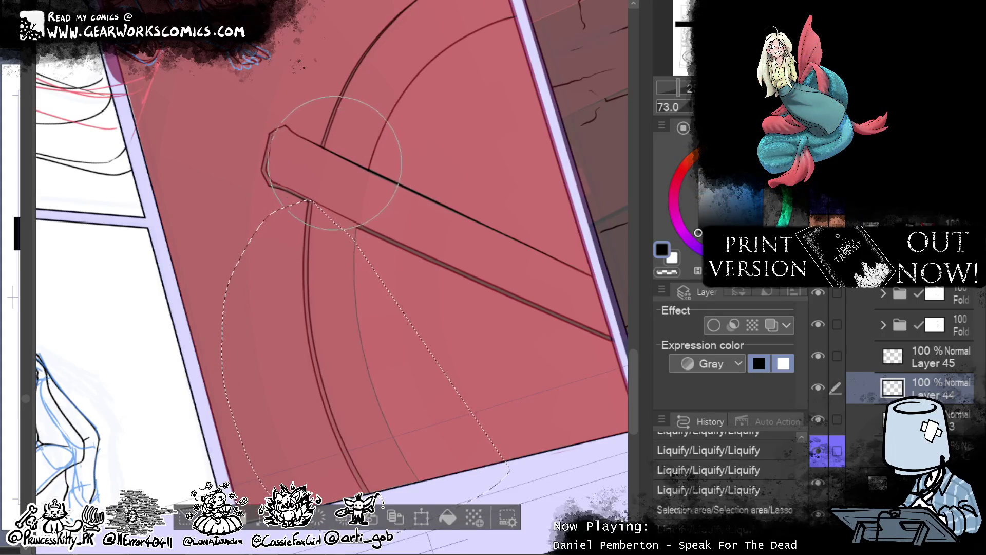
{"action": "left_click_drag", "start_coordinate": [337, 309], "coordinate": [335, 390]}
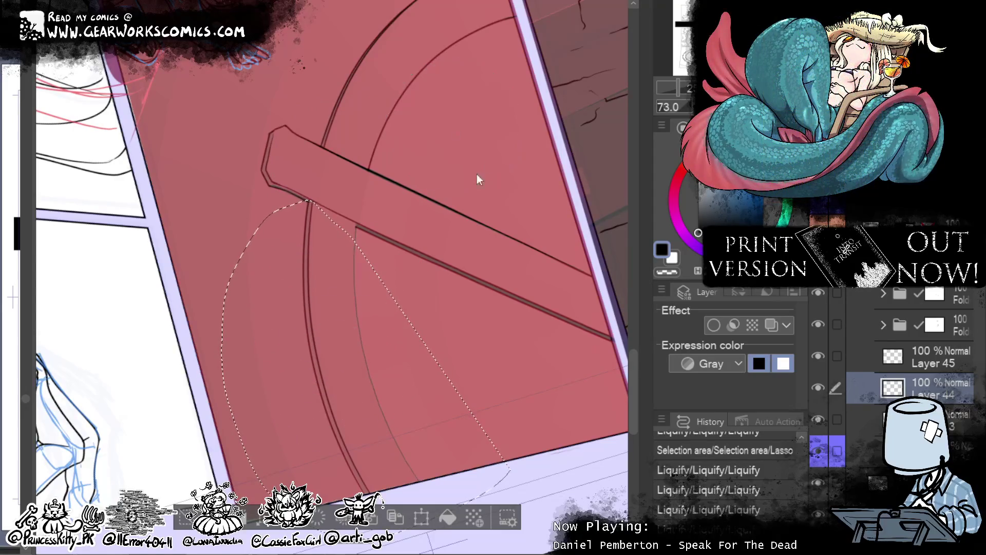
{"action": "key", "text": "ctrl+d"}
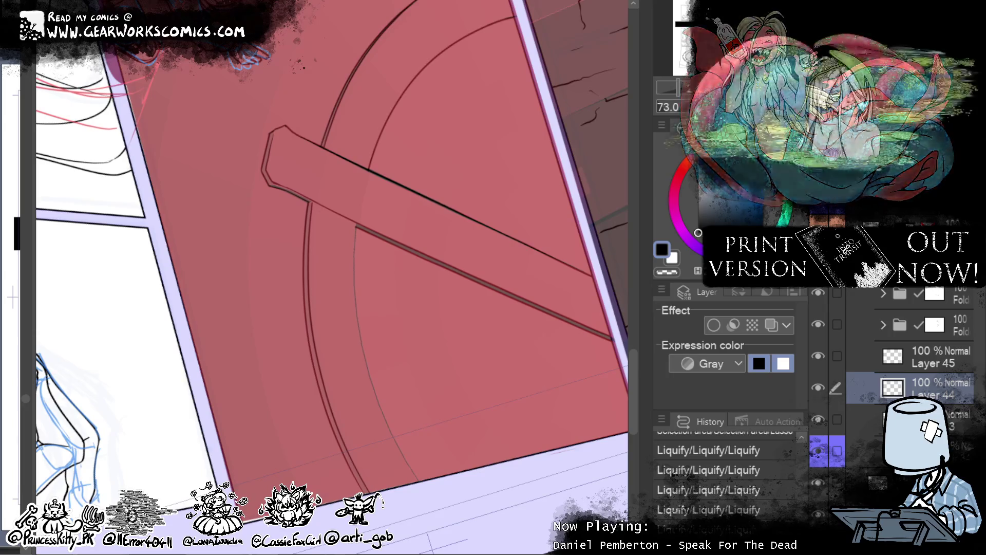
{"action": "left_click_drag", "start_coordinate": [537, 366], "coordinate": [609, 407]}
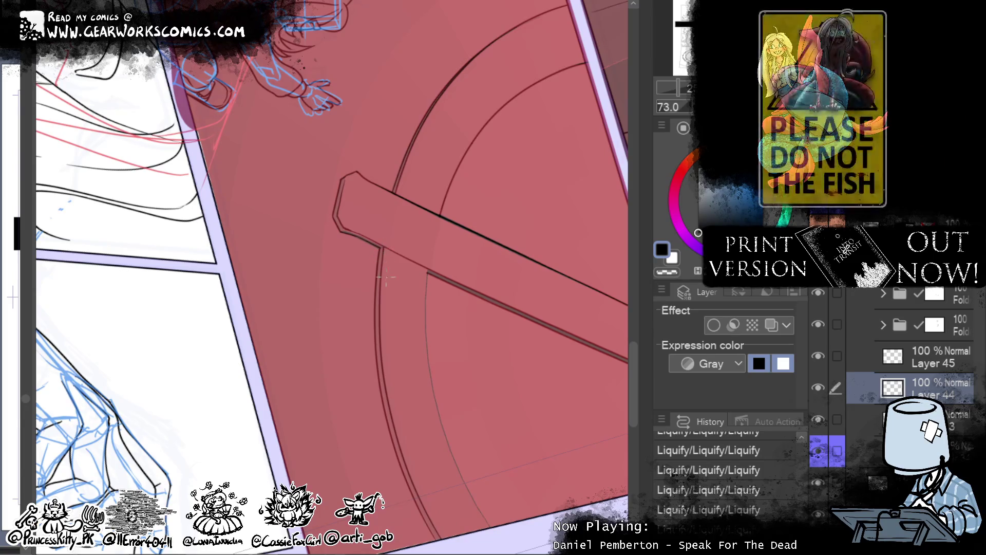
{"action": "mouse_move", "coordinate": [519, 187]}
{"action": "left_mouse_down"}
{"action": "mouse_move", "coordinate": [519, 154]}
{"action": "mouse_move", "coordinate": [459, 88]}
{"action": "left_mouse_up"}
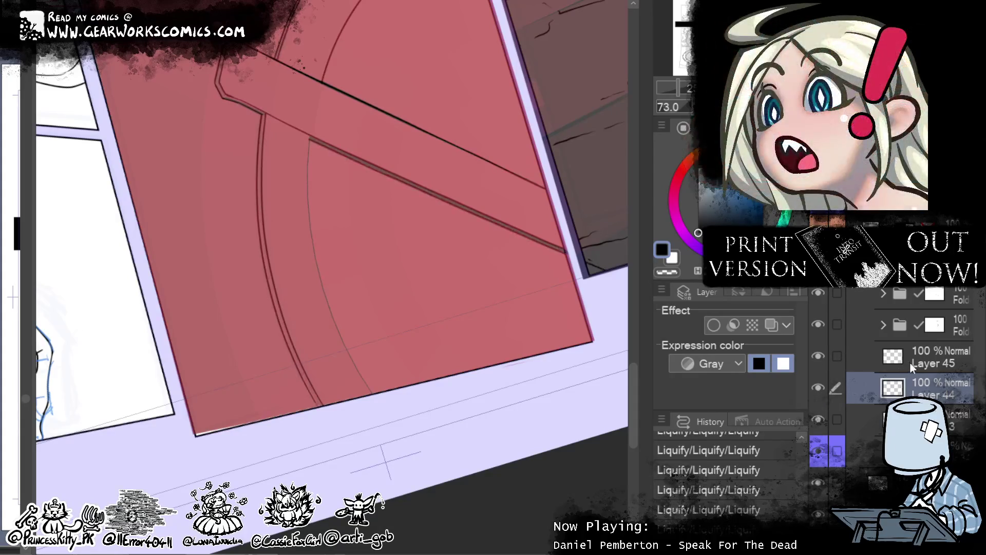
{"action": "left_click", "coordinate": [895, 344]}
- Ink the wheel's inner curve below the board with the G-pen and darken it with a short stroke
{"action": "left_click_drag", "start_coordinate": [308, 139], "coordinate": [377, 392]}
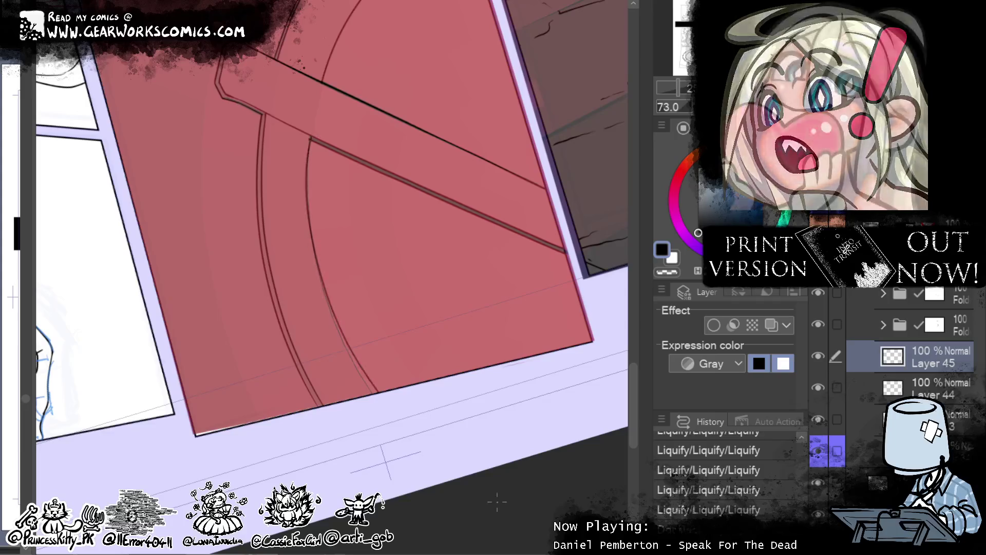
{"action": "key", "text": "ctrl+z"}
{"action": "left_click_drag", "start_coordinate": [307, 137], "coordinate": [355, 397]}
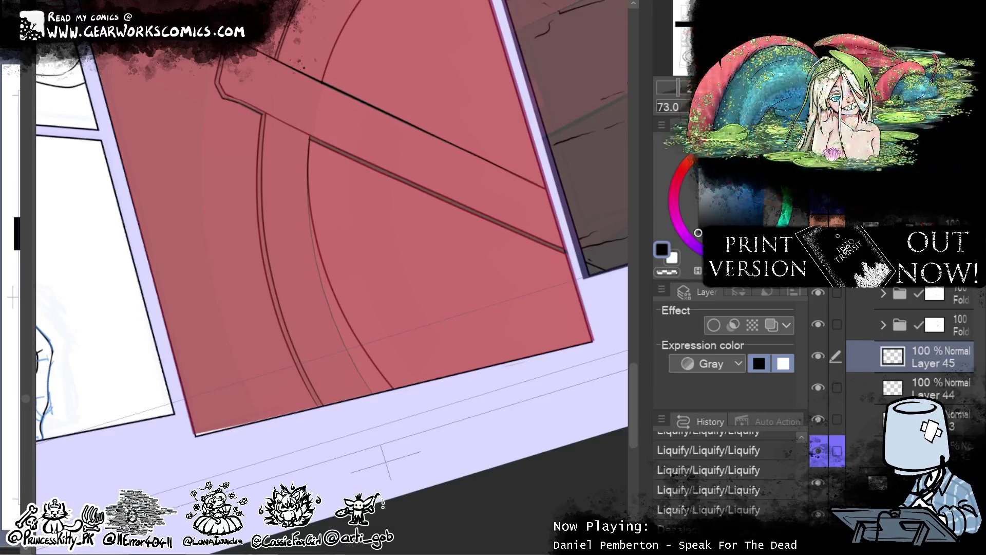
{"action": "left_click_drag", "start_coordinate": [373, 400], "coordinate": [353, 344]}
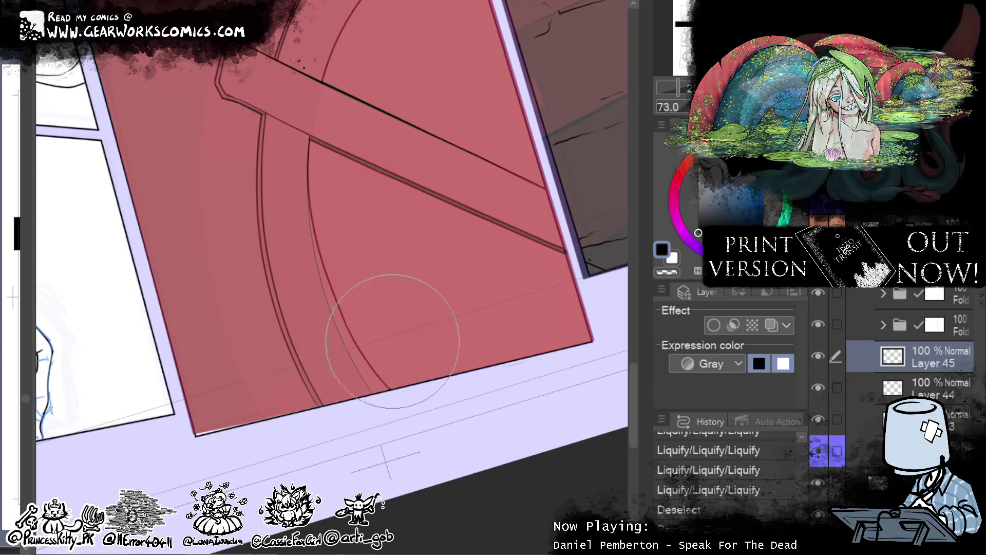
- Warp the inked curve slightly into shape with Liquify
{"action": "mouse_move", "coordinate": [331, 237]}
{"action": "left_mouse_down"}
{"action": "mouse_move", "coordinate": [338, 223]}
{"action": "mouse_move", "coordinate": [352, 244]}
{"action": "mouse_move", "coordinate": [319, 231]}
{"action": "mouse_move", "coordinate": [402, 268]}
{"action": "left_mouse_up"}
{"action": "key", "text": "ctrl+z"}
{"action": "mouse_move", "coordinate": [291, 314]}
{"action": "left_mouse_down"}
{"action": "mouse_move", "coordinate": [397, 386]}
{"action": "mouse_move", "coordinate": [421, 349]}
{"action": "mouse_move", "coordinate": [380, 364]}
{"action": "mouse_move", "coordinate": [409, 388]}
{"action": "left_mouse_up"}
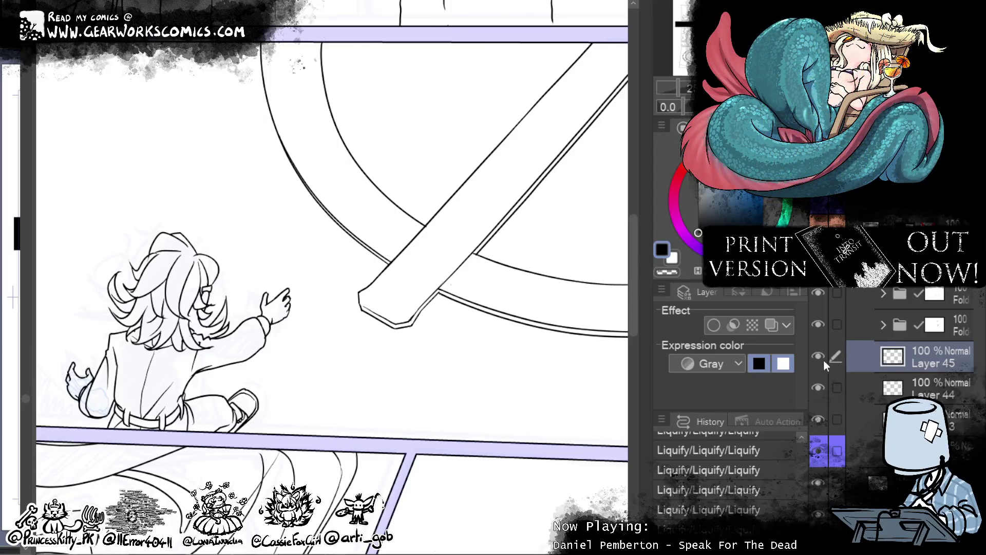
- Switch to Layer 44 and centre the view on the board tip
{"action": "left_click", "coordinate": [819, 387]}
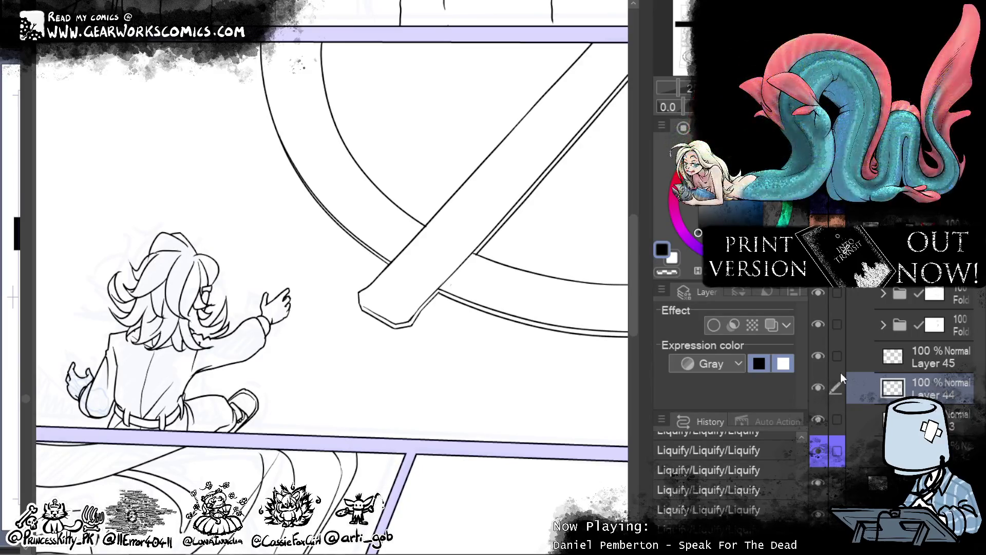
{"action": "left_click_drag", "start_coordinate": [519, 383], "coordinate": [341, 490]}
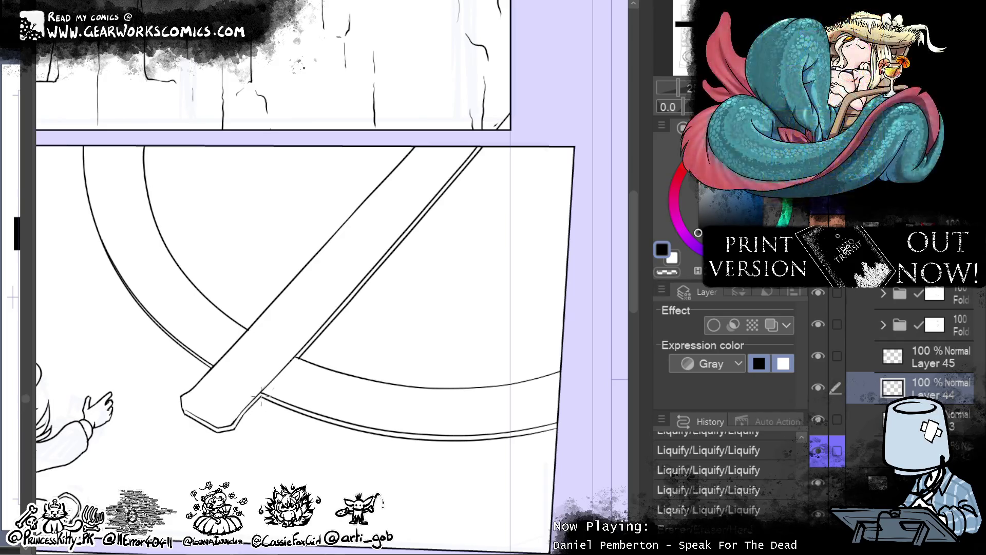
{"action": "mouse_move", "coordinate": [296, 357]}
{"action": "left_mouse_down"}
{"action": "mouse_move", "coordinate": [595, 315]}
{"action": "mouse_move", "coordinate": [599, 306]}
{"action": "left_mouse_up"}
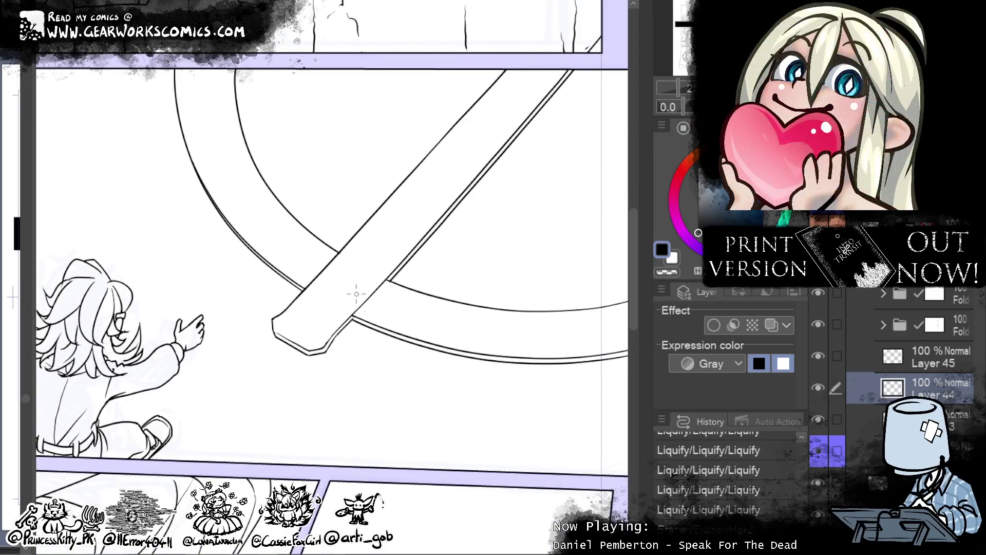
{"action": "left_click_drag", "start_coordinate": [356, 294], "coordinate": [425, 396]}
- Erase a bit at the board tip and add small ink marks and a stroke along its lower edge
{"action": "left_click_drag", "start_coordinate": [272, 346], "coordinate": [276, 352]}
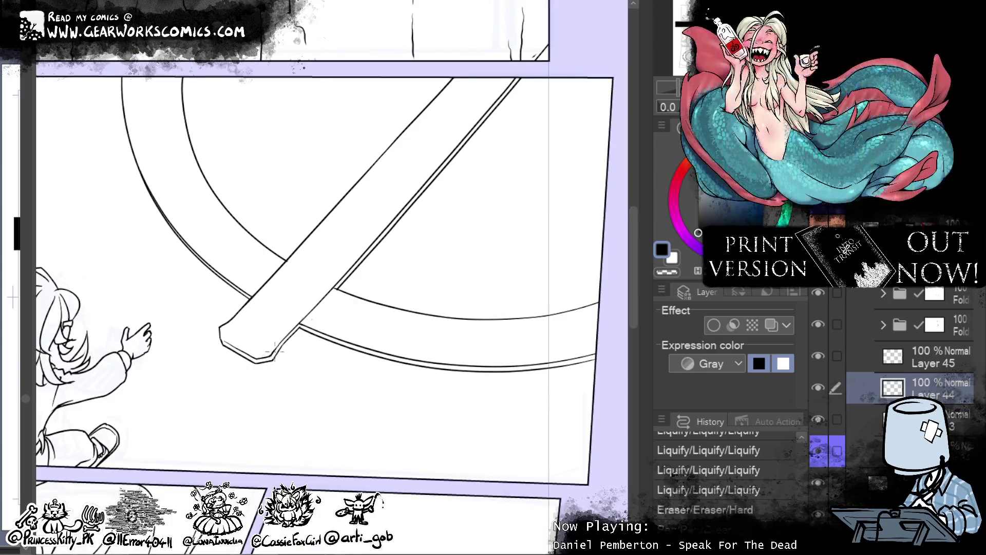
{"action": "left_click", "coordinate": [281, 339]}
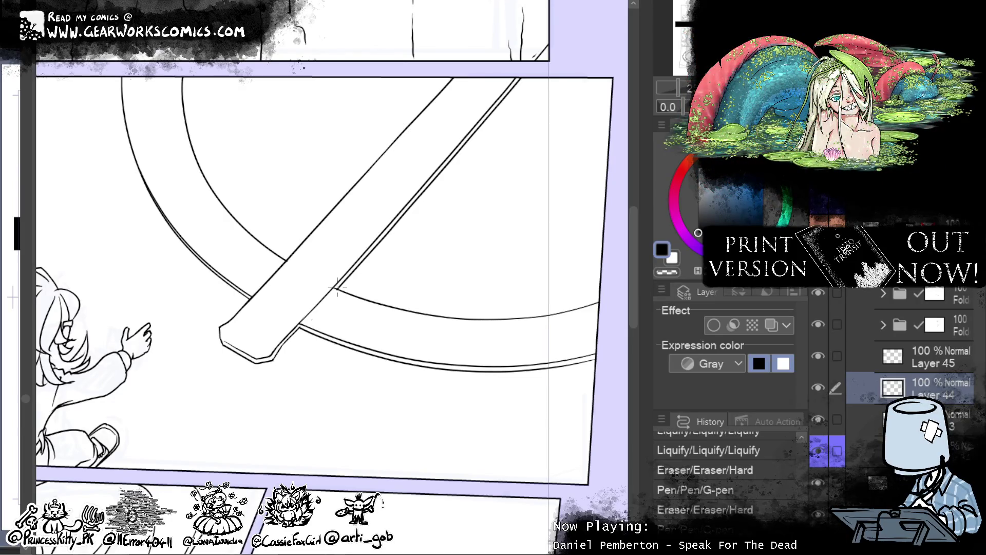
{"action": "left_click", "coordinate": [291, 345]}
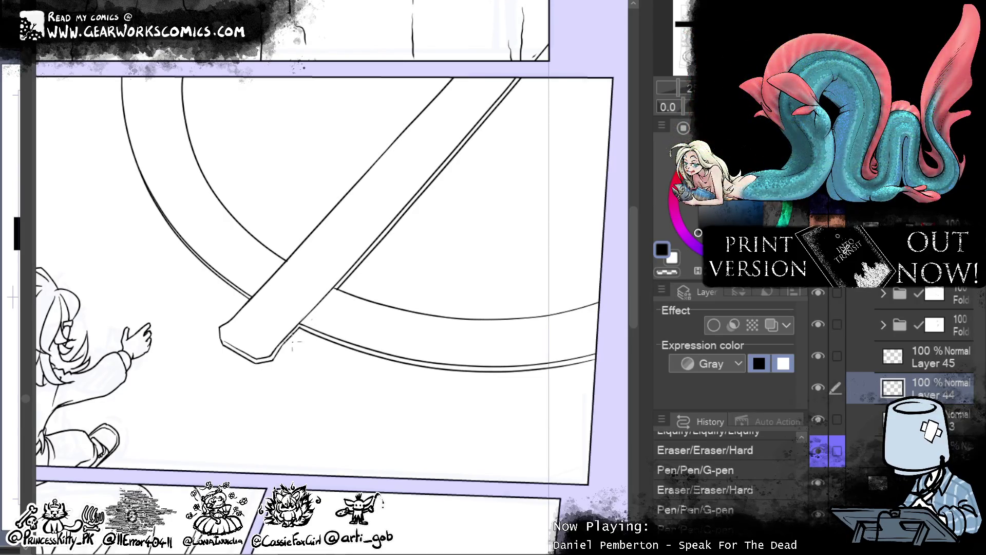
{"action": "left_click", "coordinate": [283, 343]}
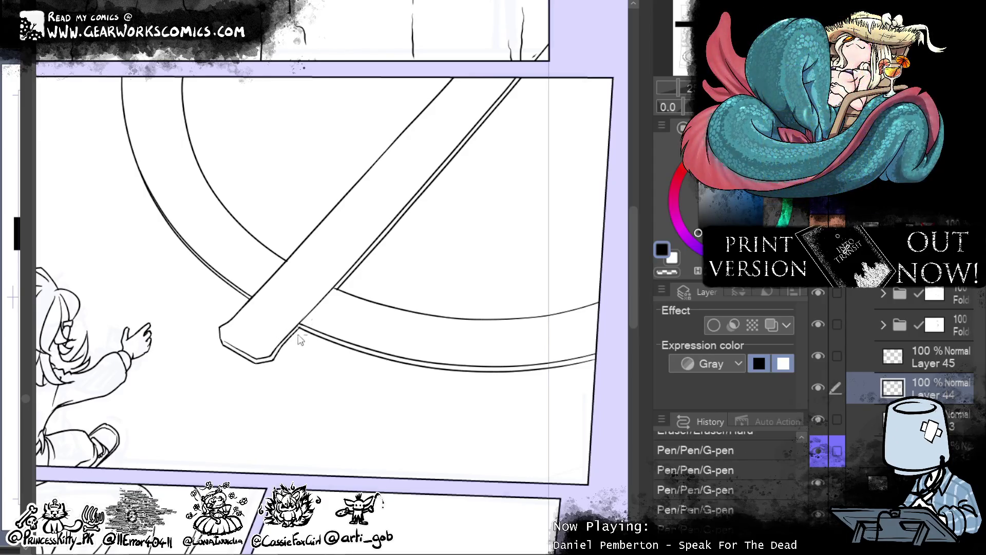
{"action": "left_click_drag", "start_coordinate": [520, 420], "coordinate": [498, 452]}
{"action": "left_click_drag", "start_coordinate": [283, 356], "coordinate": [254, 386]}
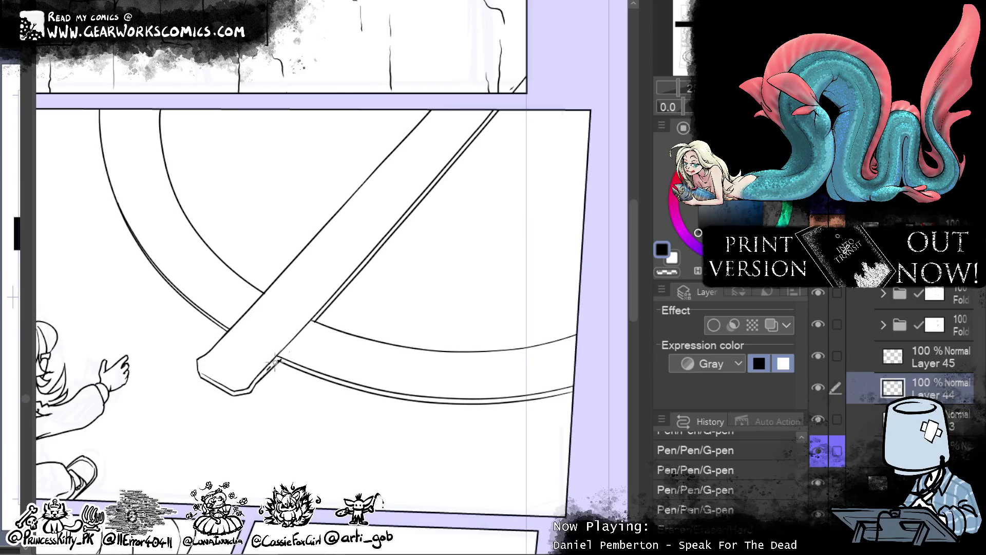
- Erase where the board meets the wheel, then undo and redraw the junction stroke
{"action": "left_click_drag", "start_coordinate": [266, 369], "coordinate": [288, 352]}
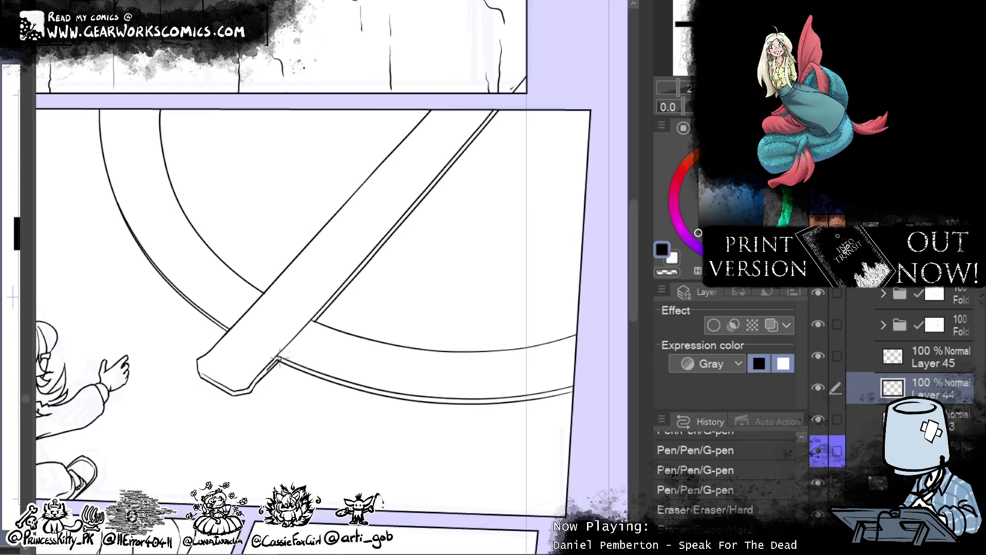
{"action": "left_click_drag", "start_coordinate": [271, 366], "coordinate": [275, 363]}
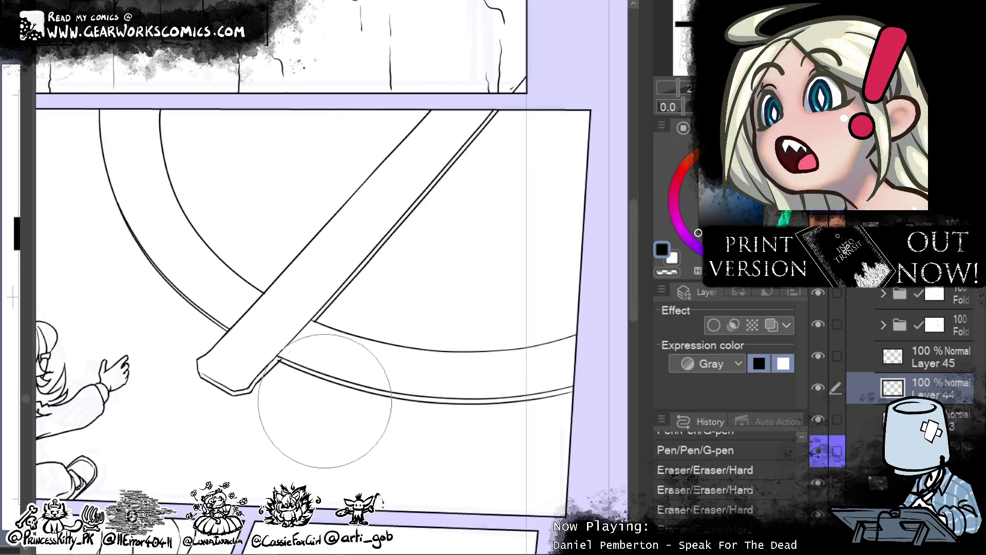
{"action": "key", "text": "ctrl+z"}
{"action": "key", "text": "ctrl+z"}
{"action": "key", "text": "ctrl+z"}
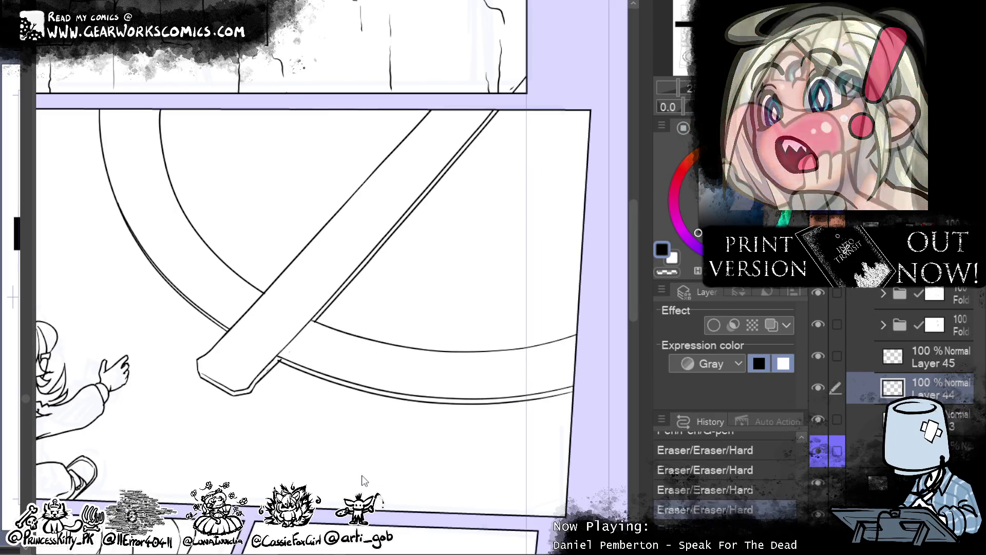
{"action": "left_click_drag", "start_coordinate": [252, 388], "coordinate": [280, 360]}
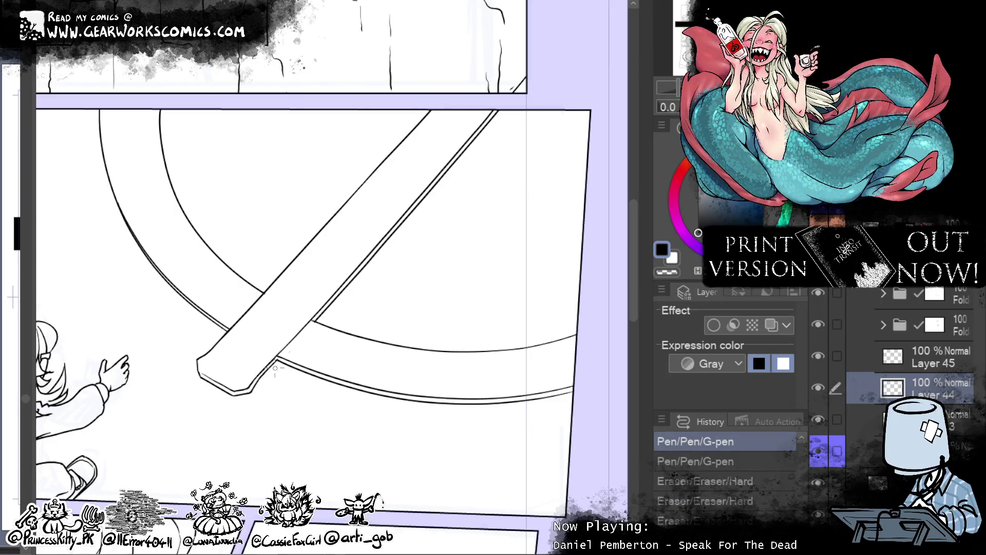
{"action": "left_click_drag", "start_coordinate": [271, 365], "coordinate": [280, 357]}
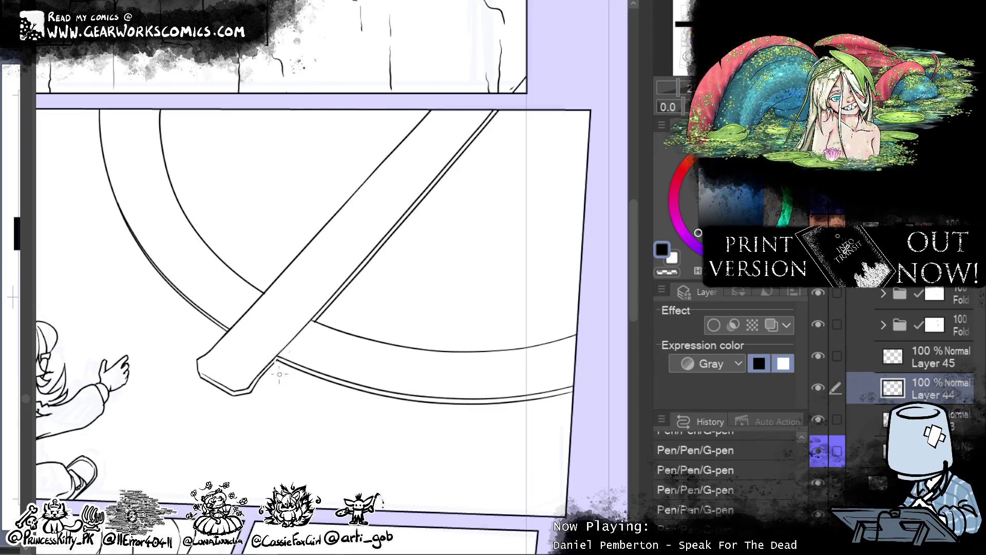
- Erase the board-rim junction and the stray corner line, toggling Layer 44 to compare
{"action": "key", "text": "e"}
{"action": "mouse_move", "coordinate": [280, 370]}
{"action": "left_mouse_down"}
{"action": "mouse_move", "coordinate": [276, 363]}
{"action": "mouse_move", "coordinate": [270, 371]}
{"action": "left_mouse_up"}
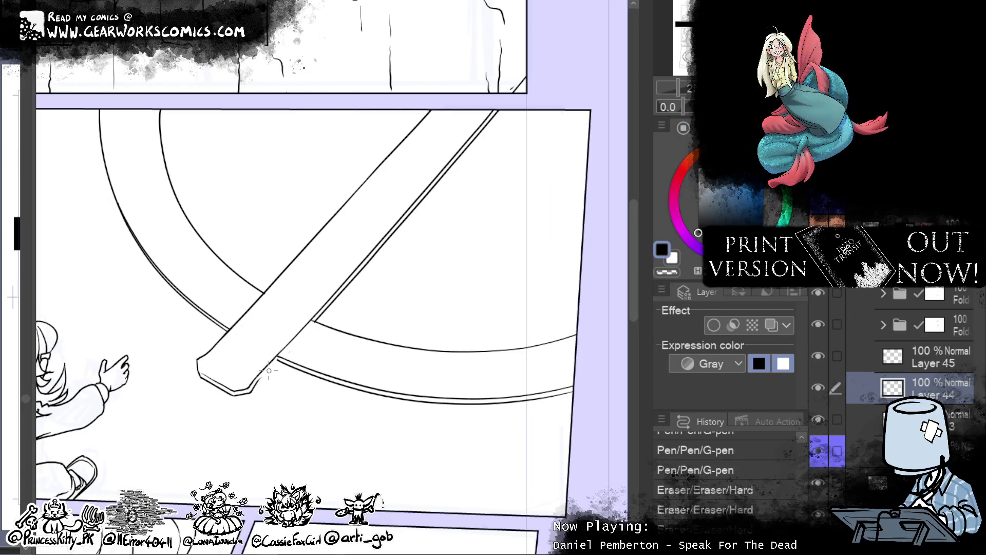
{"action": "left_click", "coordinate": [818, 388]}
{"action": "left_click", "coordinate": [818, 387]}
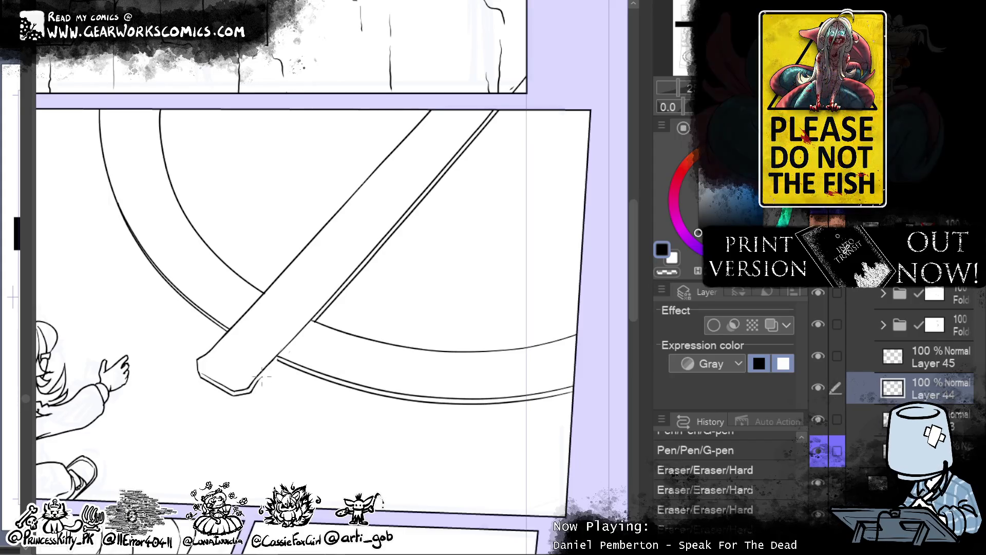
{"action": "left_click_drag", "start_coordinate": [269, 366], "coordinate": [264, 378]}
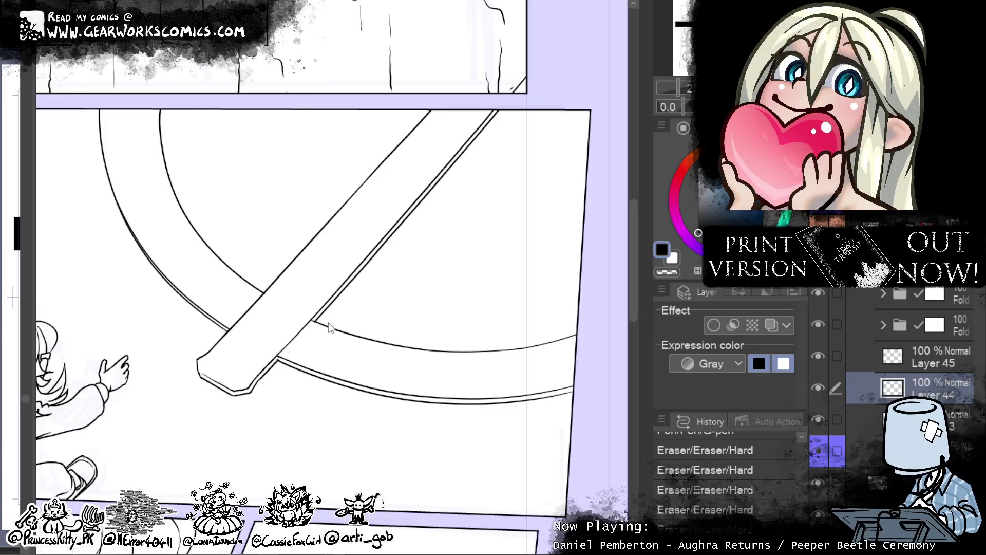
{"action": "left_click_drag", "start_coordinate": [329, 328], "coordinate": [303, 390]}
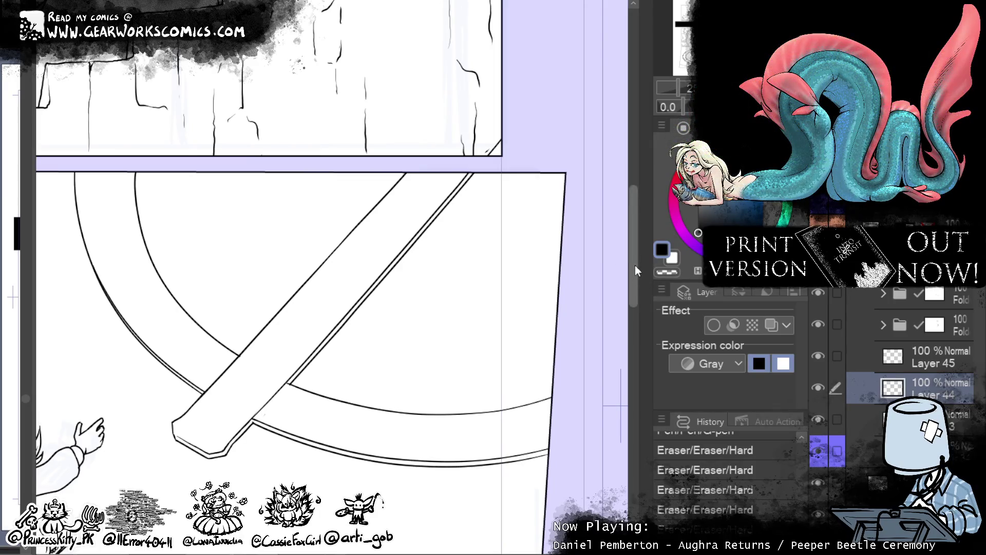
- Look over the right page's upper stair panel and select Layer 45
{"action": "mouse_move", "coordinate": [472, 479]}
{"action": "left_mouse_down"}
{"action": "mouse_move", "coordinate": [642, 428]}
{"action": "mouse_move", "coordinate": [658, 338]}
{"action": "mouse_move", "coordinate": [653, 432]}
{"action": "left_mouse_up"}
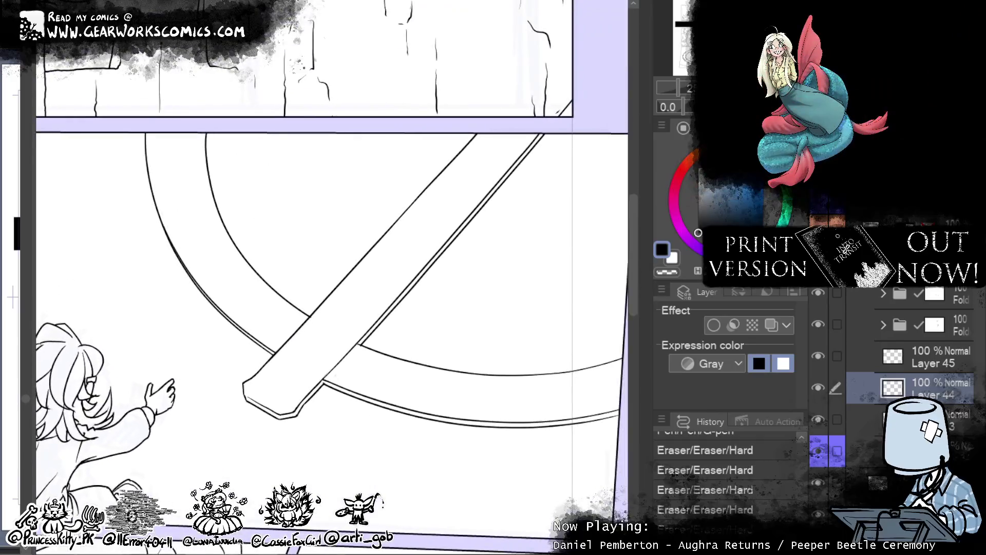
{"action": "scroll", "coordinate": [618, 317], "scroll_direction": "down", "scroll_amount": 3}
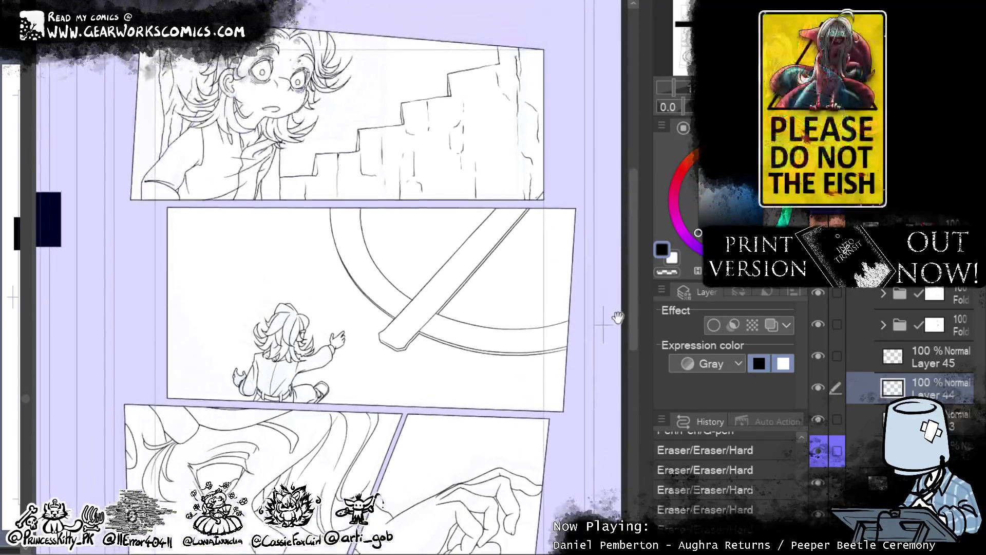
{"action": "mouse_move", "coordinate": [618, 318]}
{"action": "left_mouse_down"}
{"action": "mouse_move", "coordinate": [556, 230]}
{"action": "mouse_move", "coordinate": [427, 545]}
{"action": "left_mouse_up"}
{"action": "scroll", "coordinate": [525, 272], "scroll_direction": "up", "scroll_amount": 3}
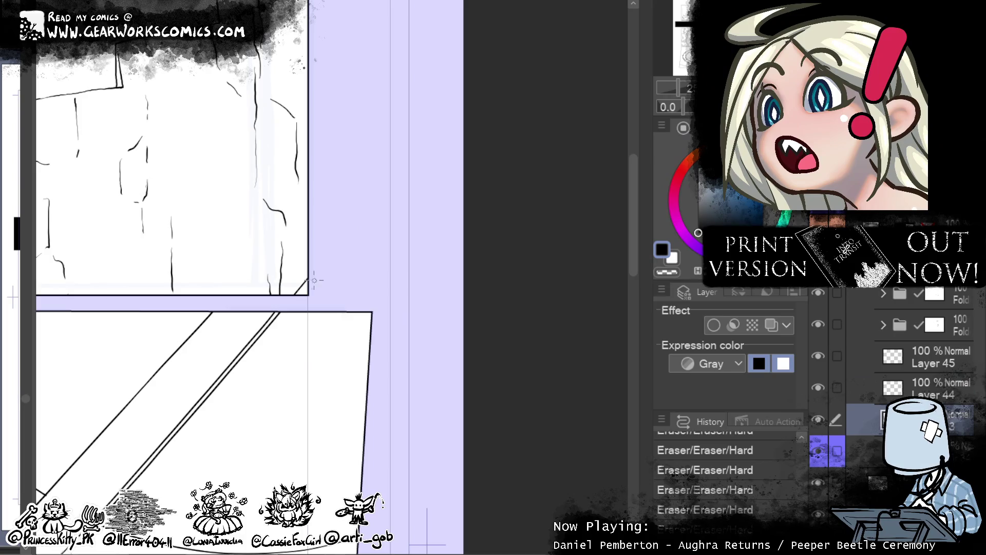
{"action": "left_click", "coordinate": [920, 351]}
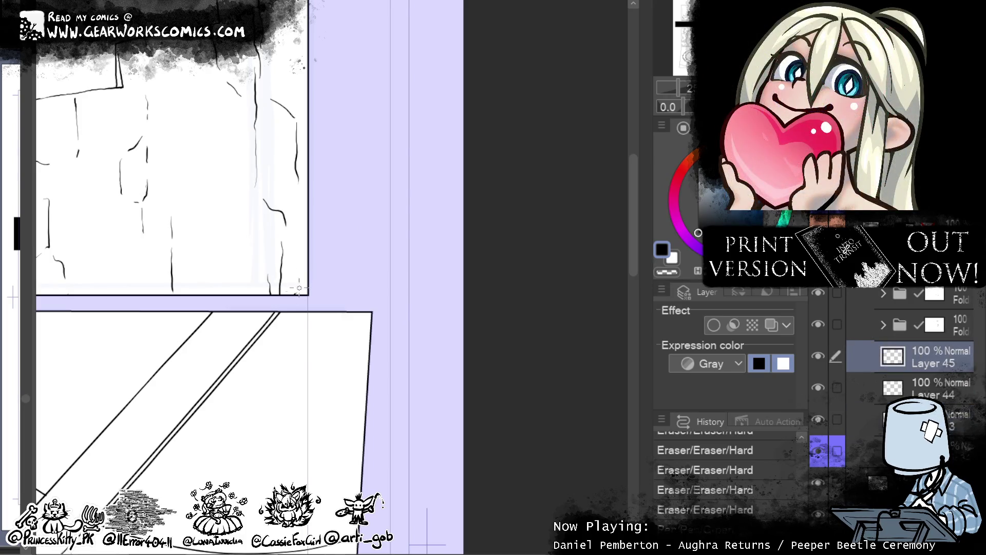
{"action": "scroll", "coordinate": [359, 224], "scroll_direction": "down", "scroll_amount": 4}
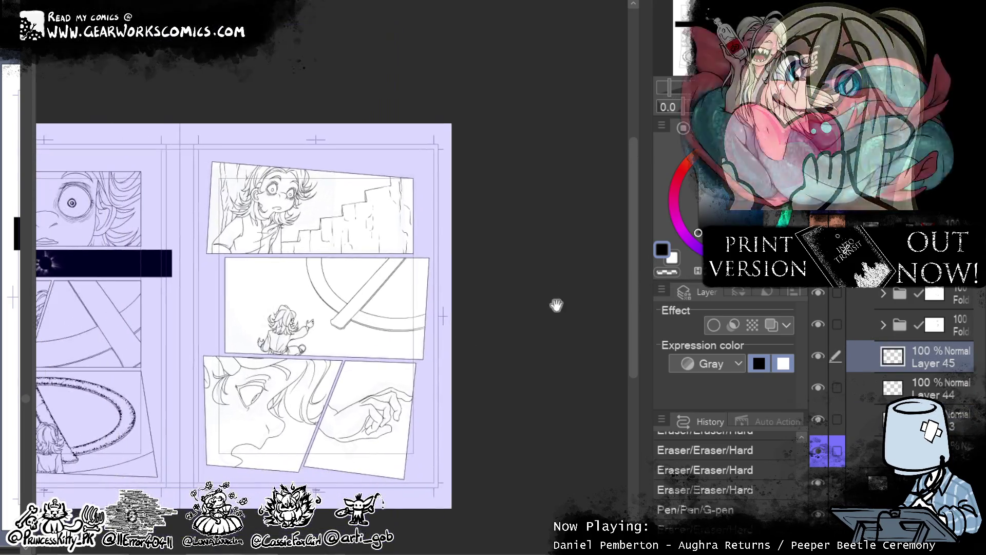
{"action": "scroll", "coordinate": [553, 355], "scroll_direction": "up", "scroll_amount": 3}
- Back on Layer 44, erase lines in the bottom panel and zoom in on the middle panel
{"action": "mouse_move", "coordinate": [516, 453]}
{"action": "left_mouse_down"}
{"action": "mouse_move", "coordinate": [538, 148]}
{"action": "mouse_move", "coordinate": [533, 500]}
{"action": "mouse_move", "coordinate": [557, 404]}
{"action": "mouse_move", "coordinate": [565, 508]}
{"action": "left_mouse_up"}
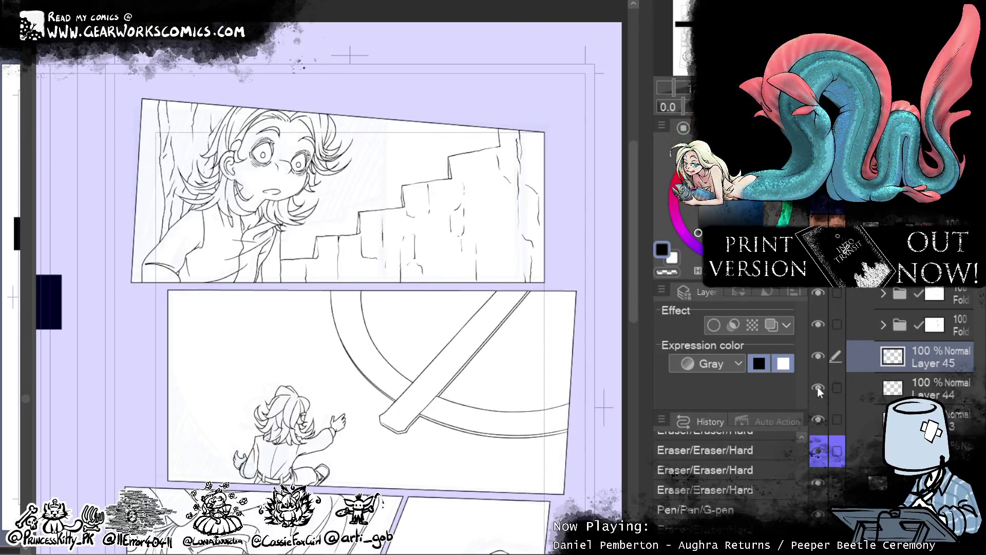
{"action": "mouse_move", "coordinate": [565, 431]}
{"action": "left_mouse_down"}
{"action": "mouse_move", "coordinate": [560, 228]}
{"action": "mouse_move", "coordinate": [553, 366]}
{"action": "mouse_move", "coordinate": [573, 387]}
{"action": "left_mouse_up"}
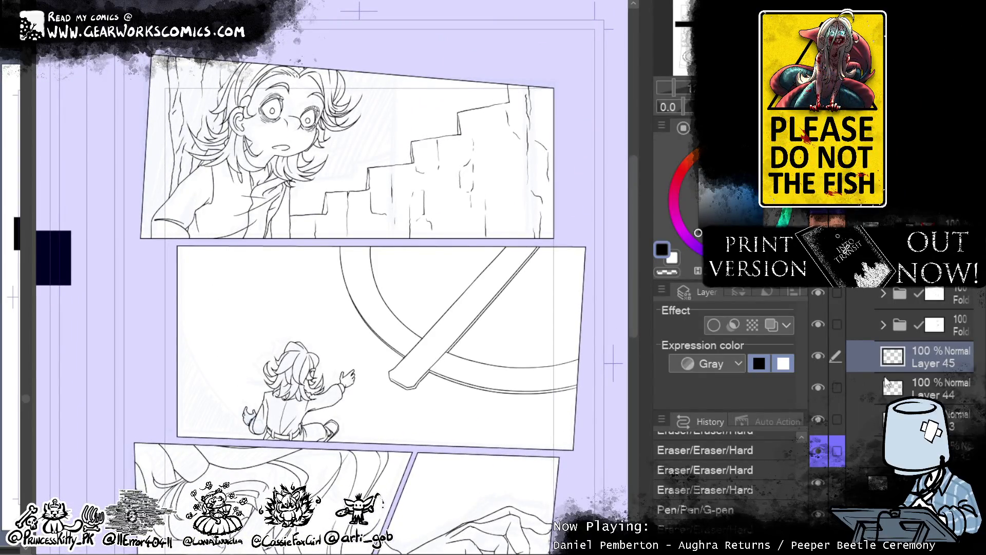
{"action": "left_click", "coordinate": [888, 386]}
{"action": "mouse_move", "coordinate": [499, 470]}
{"action": "left_mouse_down"}
{"action": "mouse_move", "coordinate": [524, 354]}
{"action": "mouse_move", "coordinate": [494, 447]}
{"action": "left_mouse_up"}
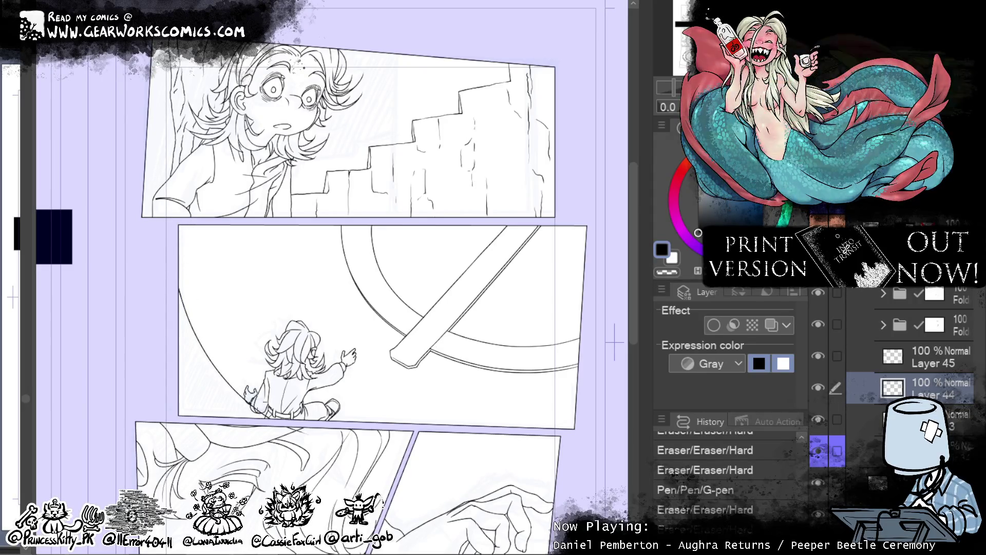
{"action": "left_click_drag", "start_coordinate": [299, 433], "coordinate": [375, 451]}
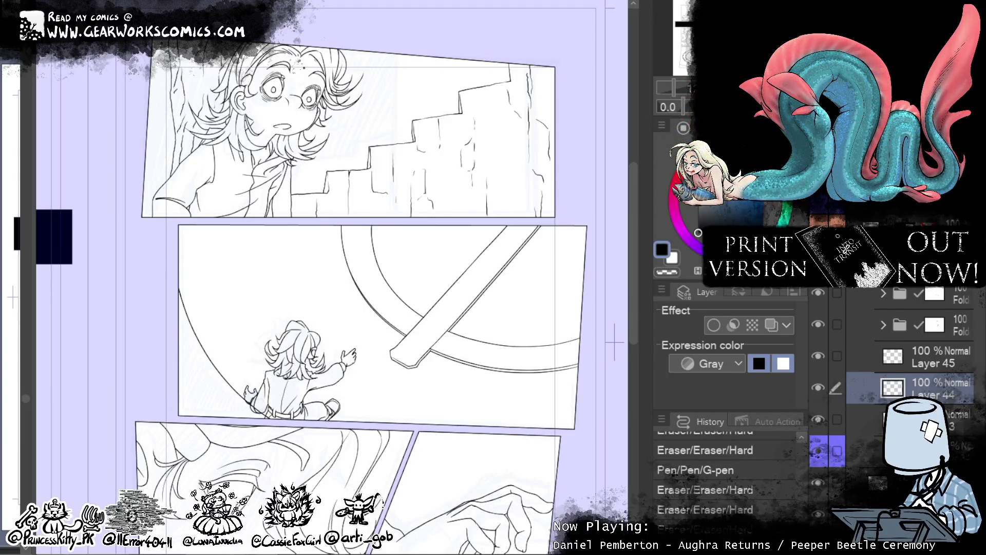
{"action": "scroll", "coordinate": [125, 281], "scroll_direction": "up", "scroll_amount": 2}
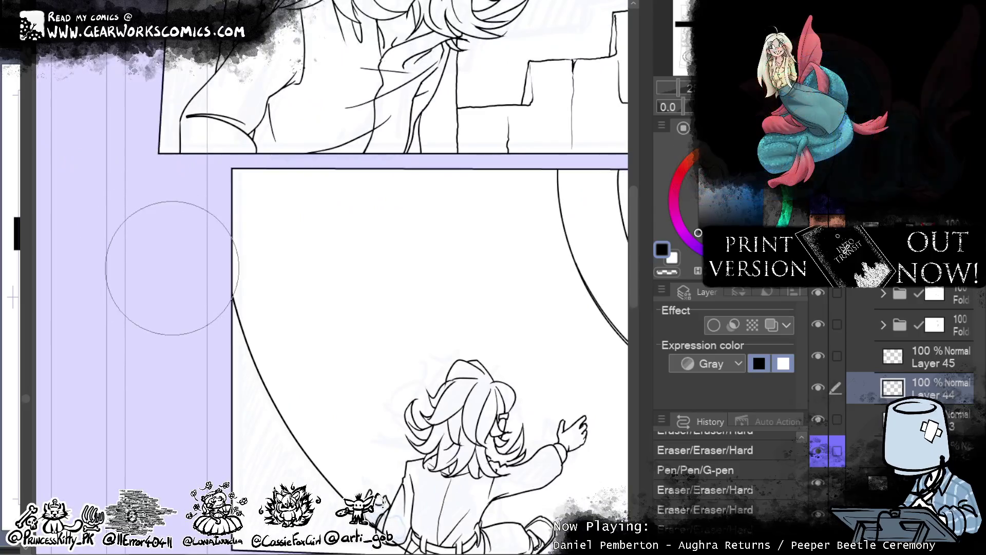
- Push the seated child's outline and the arc behind it with a few Liquify strokes
{"action": "mouse_move", "coordinate": [434, 315]}
{"action": "left_mouse_down"}
{"action": "mouse_move", "coordinate": [434, 246]}
{"action": "mouse_move", "coordinate": [352, 104]}
{"action": "left_mouse_up"}
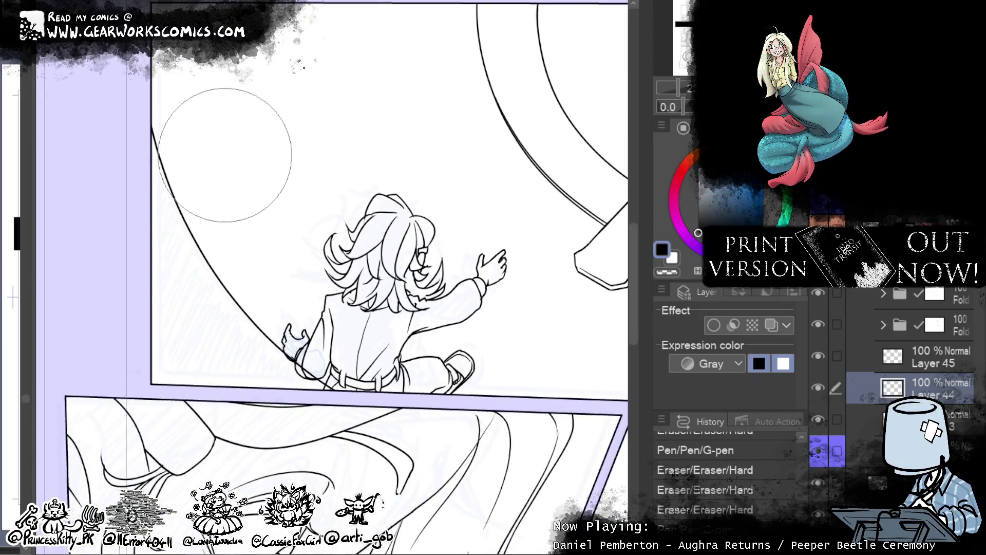
{"action": "mouse_move", "coordinate": [239, 227]}
{"action": "left_mouse_down"}
{"action": "mouse_move", "coordinate": [251, 242]}
{"action": "mouse_move", "coordinate": [246, 221]}
{"action": "mouse_move", "coordinate": [268, 330]}
{"action": "mouse_move", "coordinate": [323, 358]}
{"action": "mouse_move", "coordinate": [253, 289]}
{"action": "mouse_move", "coordinate": [296, 276]}
{"action": "left_mouse_up"}
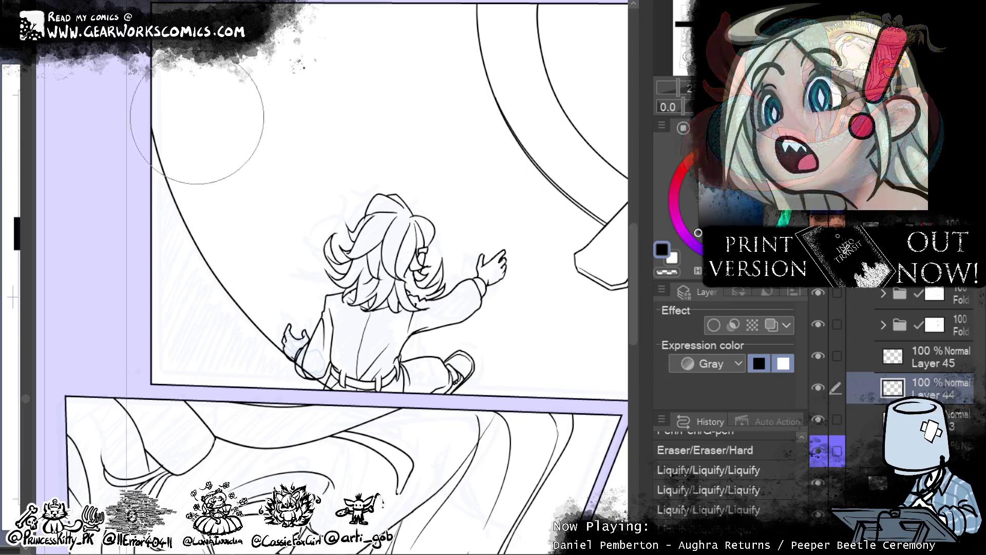
{"action": "left_click_drag", "start_coordinate": [194, 48], "coordinate": [231, 160]}
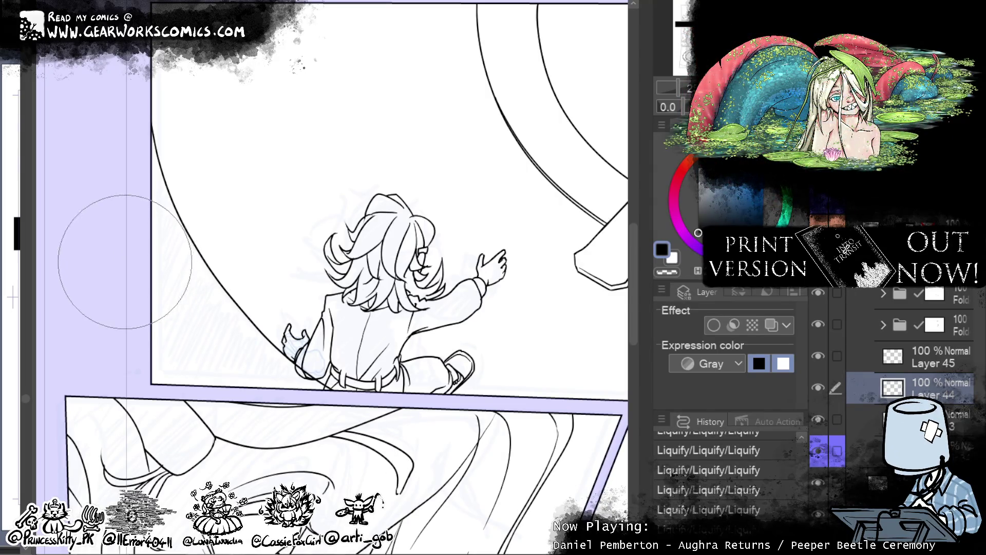
{"action": "left_click_drag", "start_coordinate": [545, 445], "coordinate": [514, 481]}
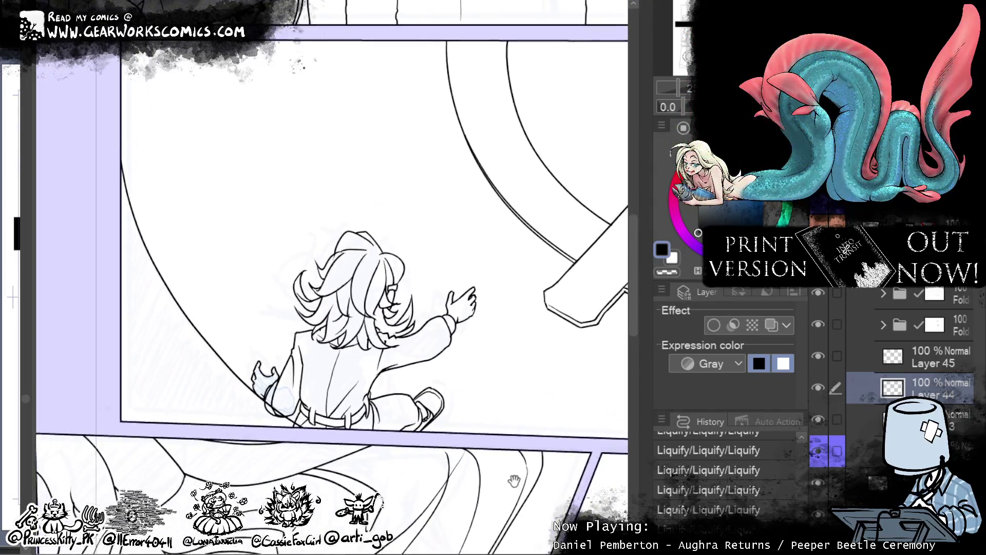
{"action": "key", "text": "ctrl+minus"}
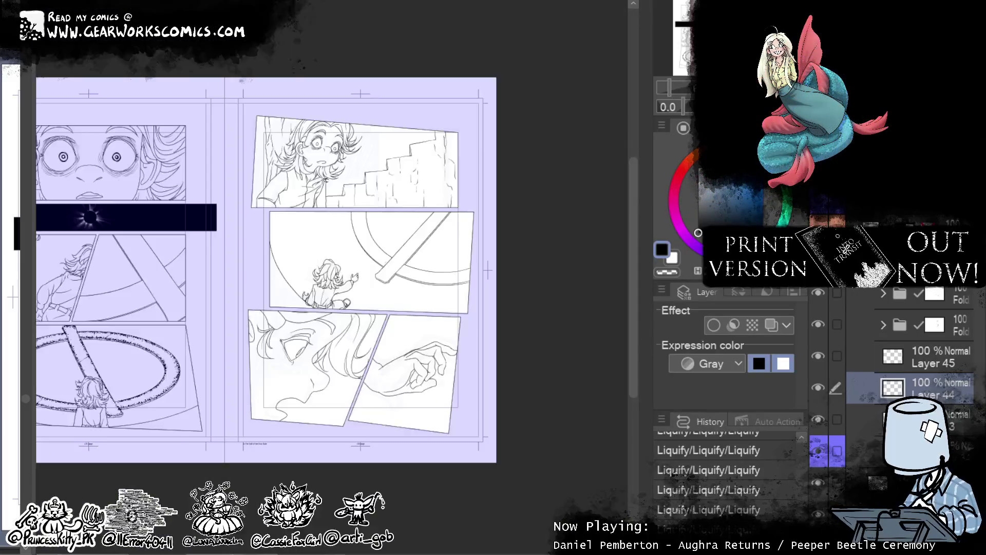
- Zoom and pan across the right page, ending close up on the face and hand panels
{"action": "key", "text": "ctrl+plus"}
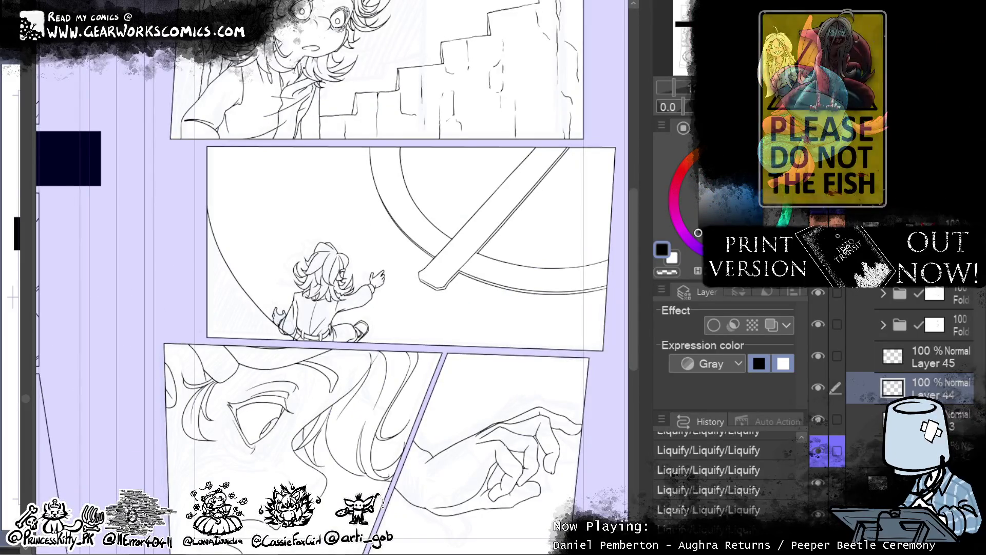
{"action": "mouse_move", "coordinate": [552, 208]}
{"action": "left_mouse_down"}
{"action": "mouse_move", "coordinate": [534, 298]}
{"action": "mouse_move", "coordinate": [514, 290]}
{"action": "left_mouse_up"}
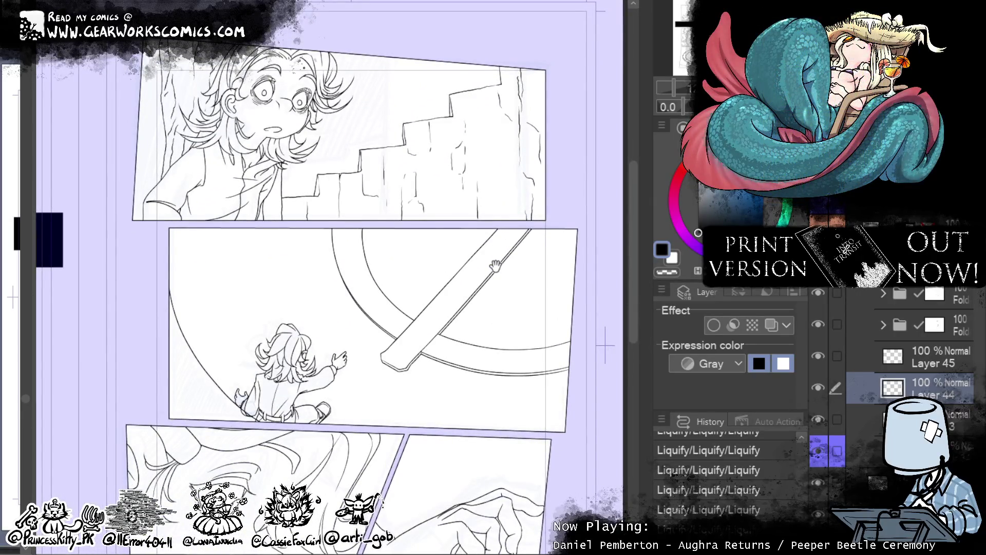
{"action": "left_click_drag", "start_coordinate": [441, 462], "coordinate": [466, 315]}
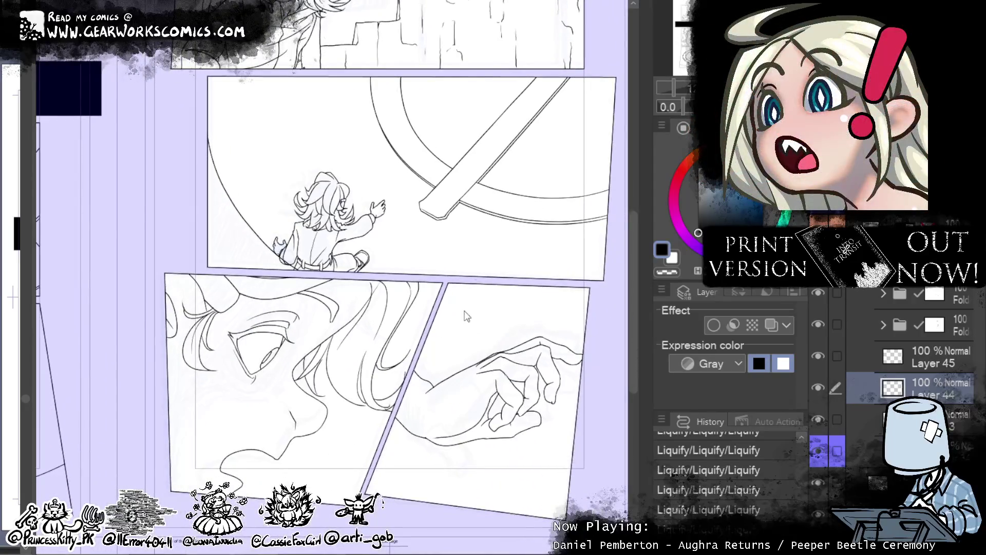
{"action": "key", "text": "ctrl+plus"}
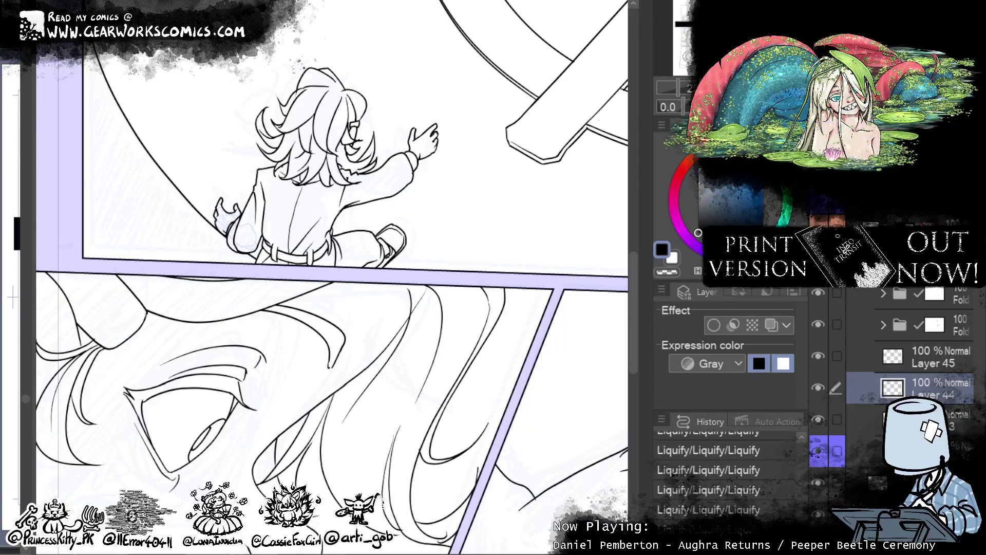
{"action": "key", "text": "ctrl+minus"}
{"action": "mouse_move", "coordinate": [522, 253]}
{"action": "left_mouse_down"}
{"action": "mouse_move", "coordinate": [481, 515]}
{"action": "mouse_move", "coordinate": [509, 241]}
{"action": "mouse_move", "coordinate": [485, 189]}
{"action": "left_mouse_up"}
{"action": "key", "text": "ctrl+plus"}
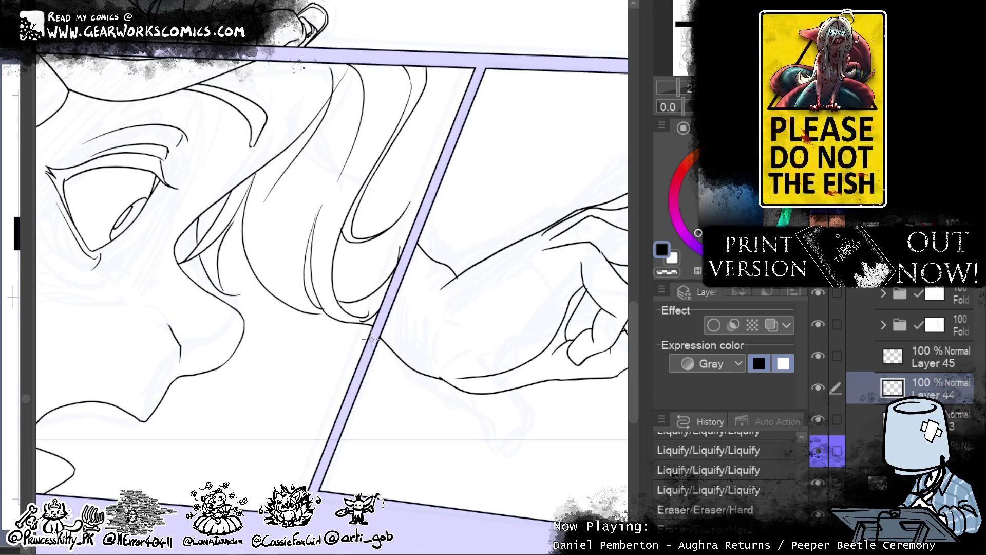
- Zoom out, survey the right page's panels, then zoom in on the reaching hand in the lower-right panel
{"action": "key", "text": "ctrl+minus"}
{"action": "mouse_move", "coordinate": [591, 57]}
{"action": "left_mouse_down"}
{"action": "mouse_move", "coordinate": [594, 312]}
{"action": "mouse_move", "coordinate": [590, 149]}
{"action": "mouse_move", "coordinate": [568, 308]}
{"action": "mouse_move", "coordinate": [452, 198]}
{"action": "left_mouse_up"}
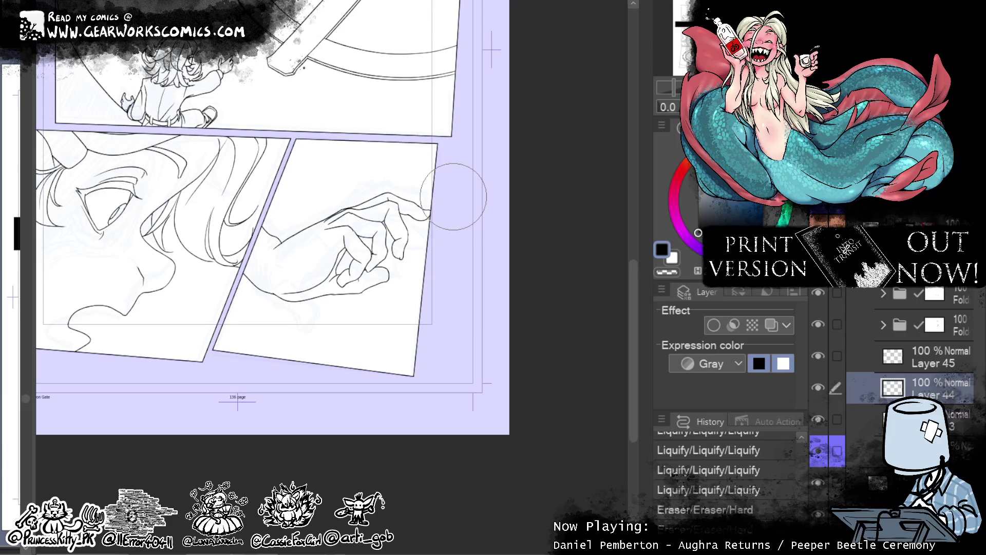
{"action": "left_click_drag", "start_coordinate": [407, 355], "coordinate": [578, 468]}
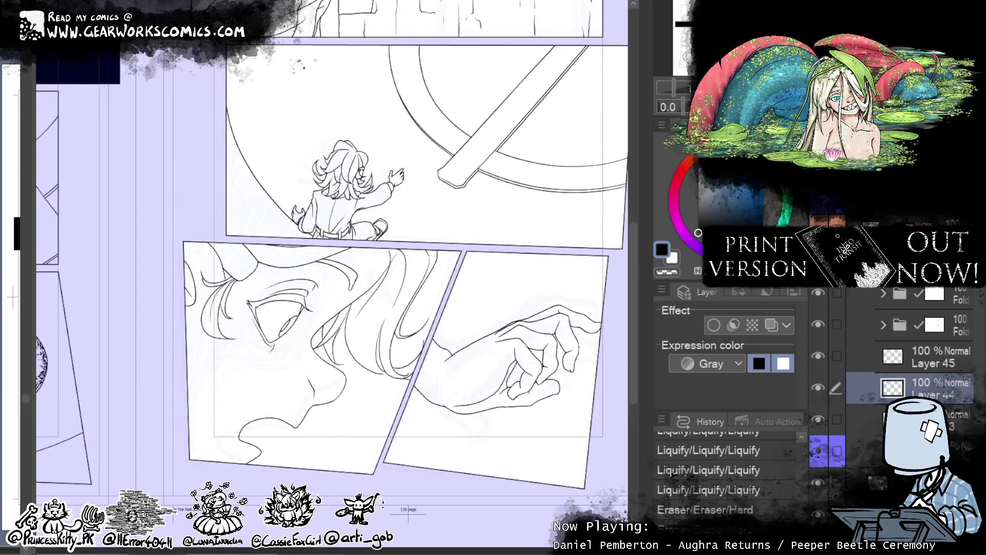
{"action": "mouse_move", "coordinate": [579, 255]}
{"action": "left_mouse_down"}
{"action": "mouse_move", "coordinate": [560, 494]}
{"action": "mouse_move", "coordinate": [549, 227]}
{"action": "mouse_move", "coordinate": [519, 227]}
{"action": "mouse_move", "coordinate": [500, 248]}
{"action": "left_mouse_up"}
{"action": "scroll", "coordinate": [462, 268], "scroll_direction": "up", "scroll_amount": 5}
{"action": "scroll", "coordinate": [506, 282], "scroll_direction": "down", "scroll_amount": 3}
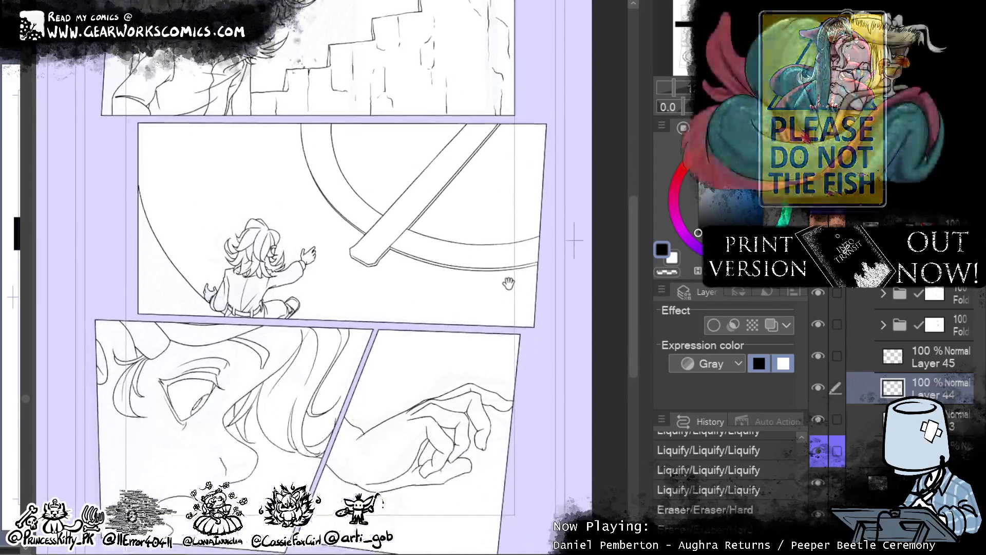
{"action": "mouse_move", "coordinate": [508, 282]}
{"action": "left_mouse_down"}
{"action": "mouse_move", "coordinate": [494, 191]}
{"action": "mouse_move", "coordinate": [508, 465]}
{"action": "mouse_move", "coordinate": [498, 465]}
{"action": "mouse_move", "coordinate": [486, 254]}
{"action": "mouse_move", "coordinate": [531, 253]}
{"action": "left_mouse_up"}
{"action": "scroll", "coordinate": [616, 344], "scroll_direction": "down", "scroll_amount": 1}
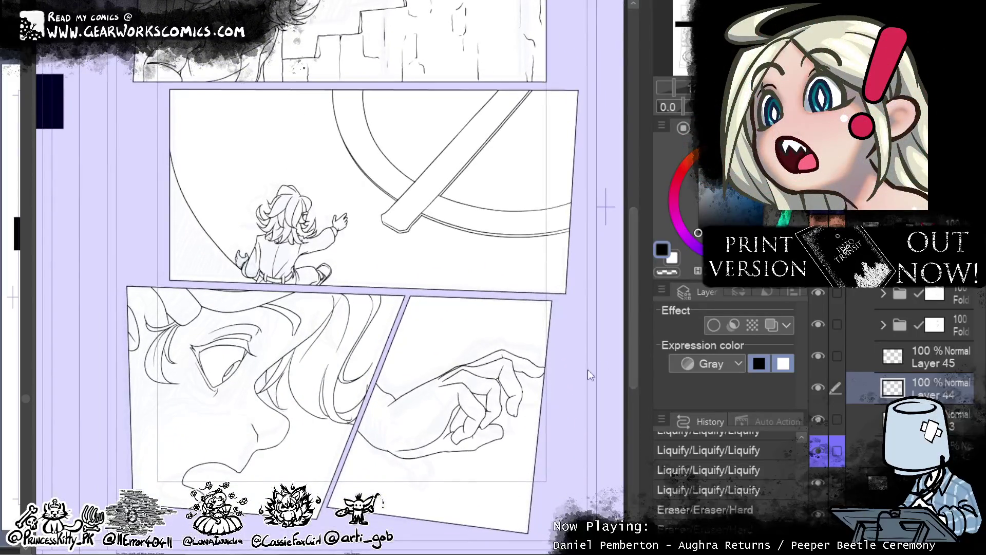
{"action": "mouse_move", "coordinate": [567, 286]}
{"action": "left_mouse_down"}
{"action": "mouse_move", "coordinate": [541, 324]}
{"action": "mouse_move", "coordinate": [510, 208]}
{"action": "left_mouse_up"}
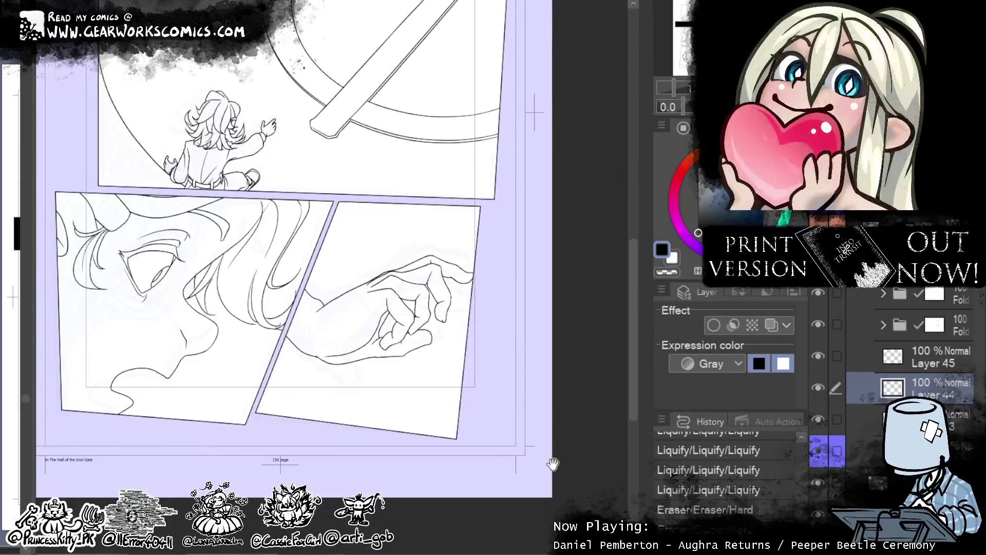
{"action": "left_click_drag", "start_coordinate": [553, 467], "coordinate": [441, 437]}
{"action": "scroll", "coordinate": [445, 426], "scroll_direction": "up", "scroll_amount": 5}
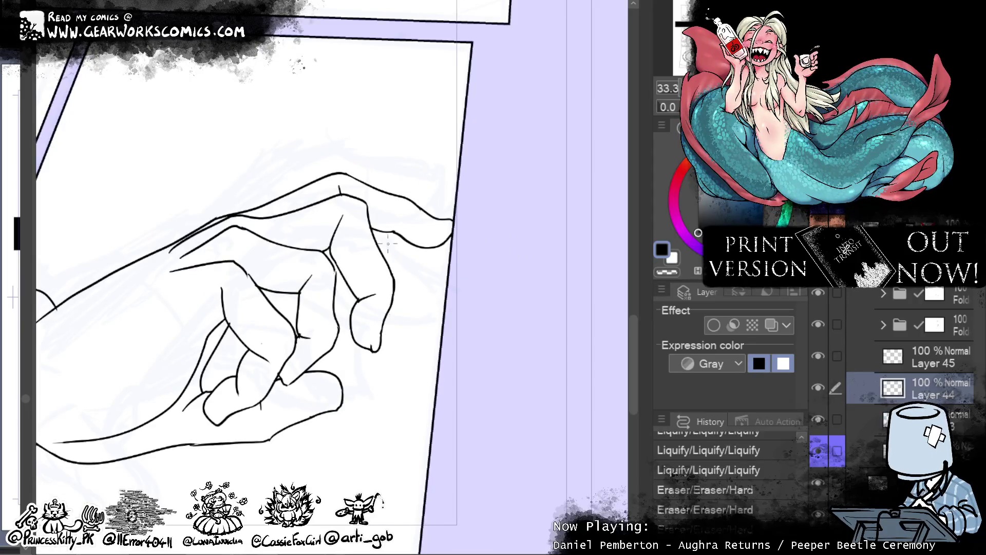
- Pan the hand close-up to its fingertips, then fit the whole spread to the window with Ctrl+0
{"action": "left_click_drag", "start_coordinate": [388, 245], "coordinate": [580, 251]}
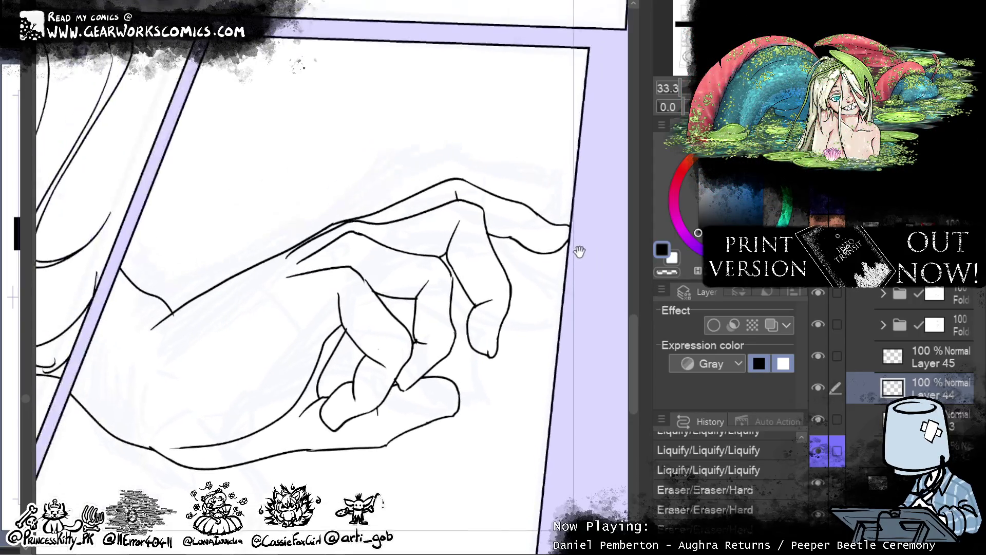
{"action": "scroll", "coordinate": [579, 252], "scroll_direction": "down", "scroll_amount": 8}
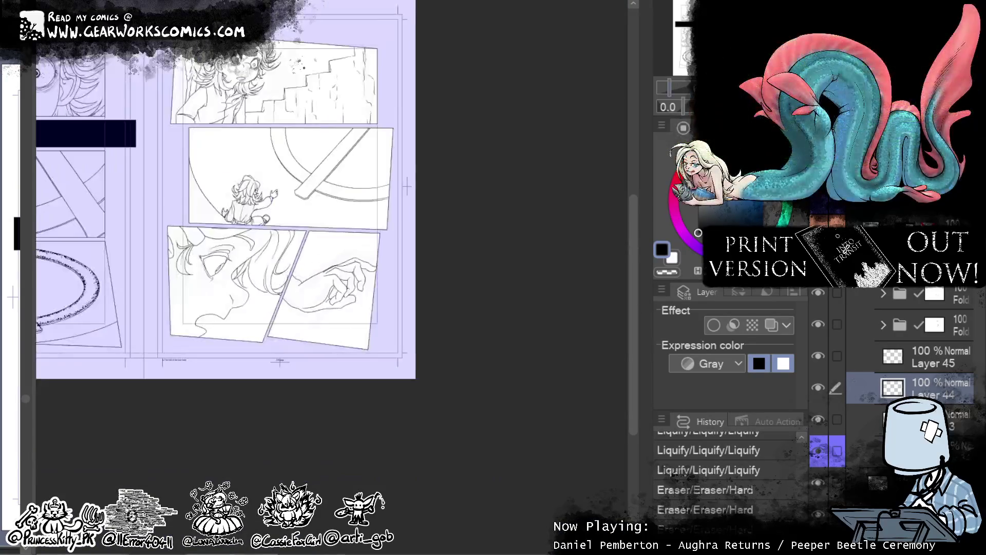
{"action": "scroll", "coordinate": [543, 152], "scroll_direction": "up", "scroll_amount": 4}
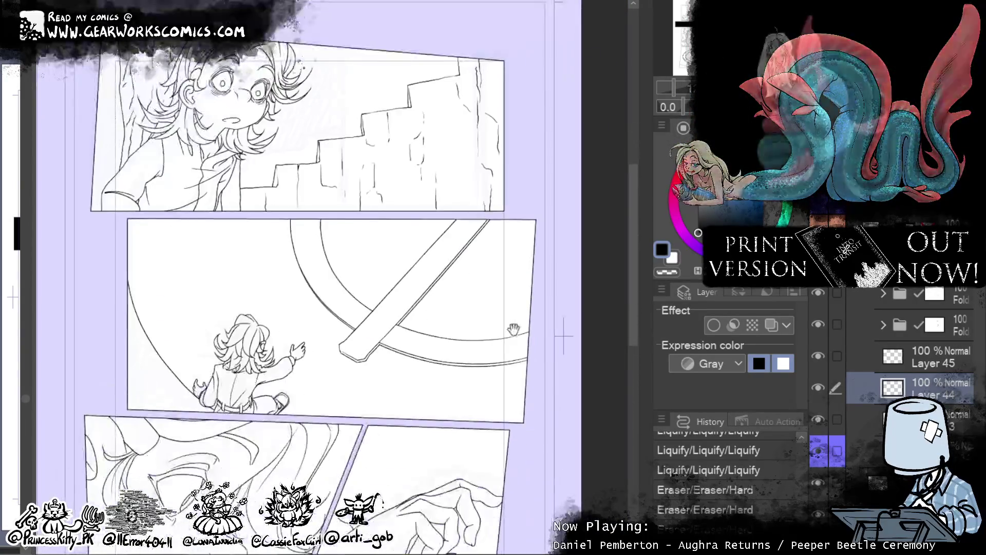
{"action": "scroll", "coordinate": [543, 152], "scroll_direction": "up", "scroll_amount": 4}
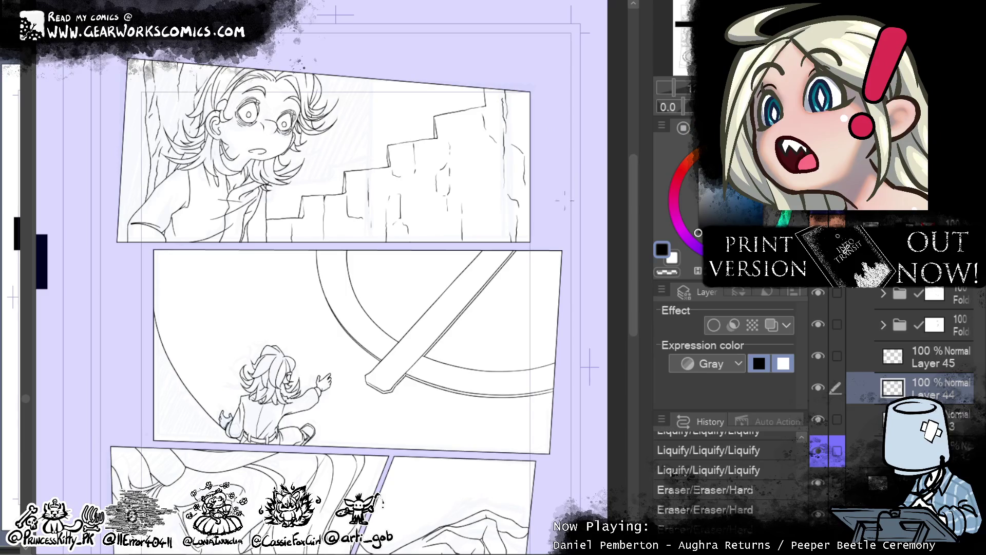
{"action": "mouse_move", "coordinate": [559, 242]}
{"action": "left_mouse_down"}
{"action": "mouse_move", "coordinate": [574, 107]}
{"action": "mouse_move", "coordinate": [587, 111]}
{"action": "mouse_move", "coordinate": [559, 71]}
{"action": "left_mouse_up"}
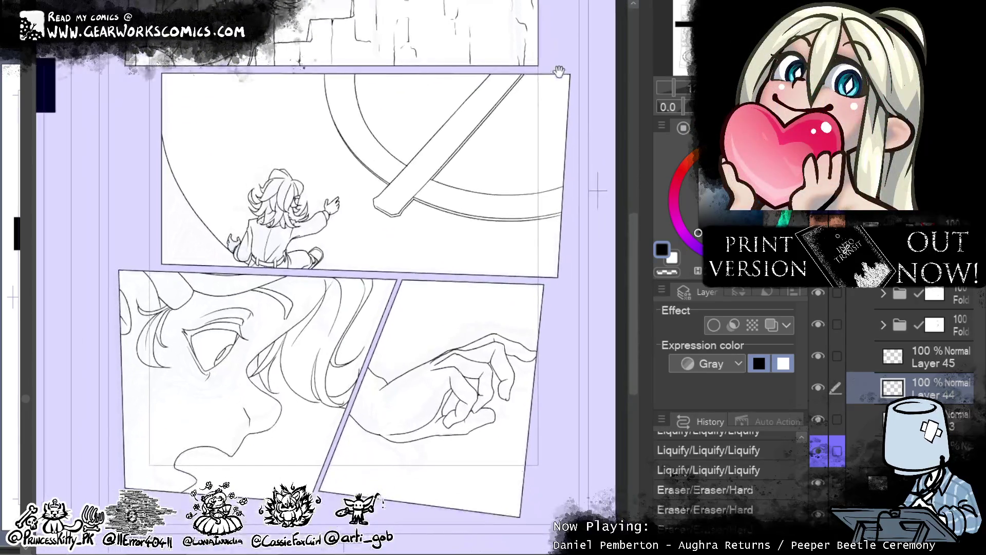
{"action": "key", "text": "ctrl+0"}
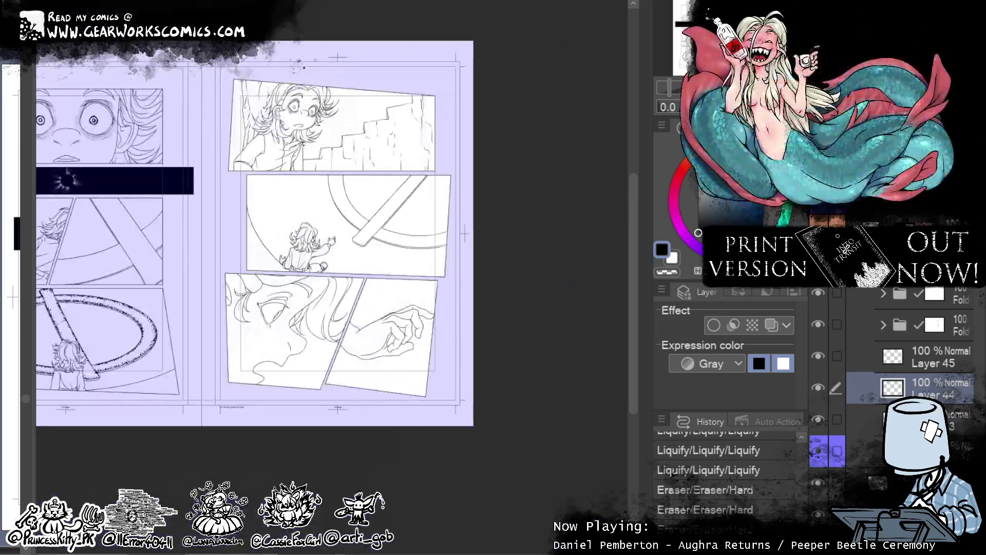
- Erase a stray line near the seated child's head
{"action": "scroll", "coordinate": [498, 205], "scroll_direction": "up", "scroll_amount": 5}
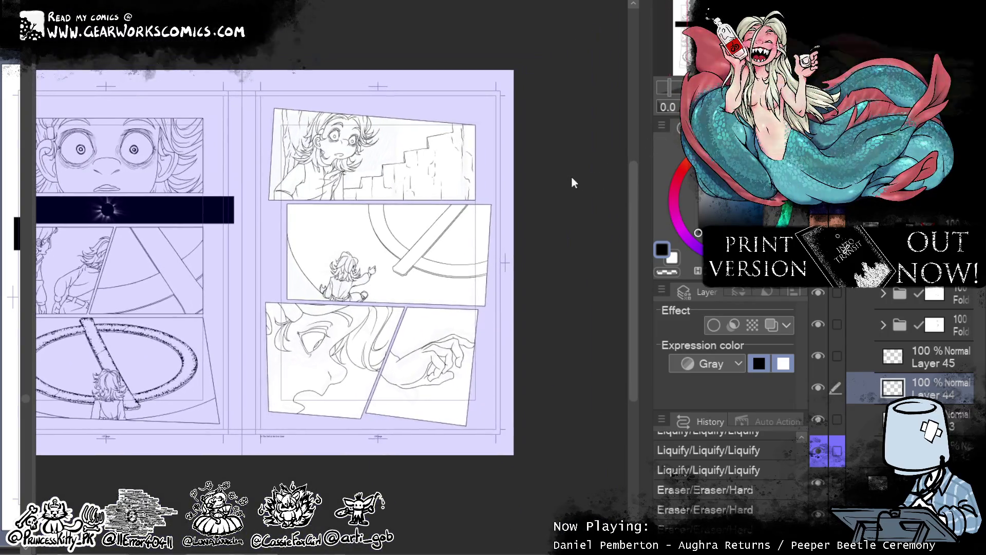
{"action": "scroll", "coordinate": [550, 151], "scroll_direction": "down", "scroll_amount": 2}
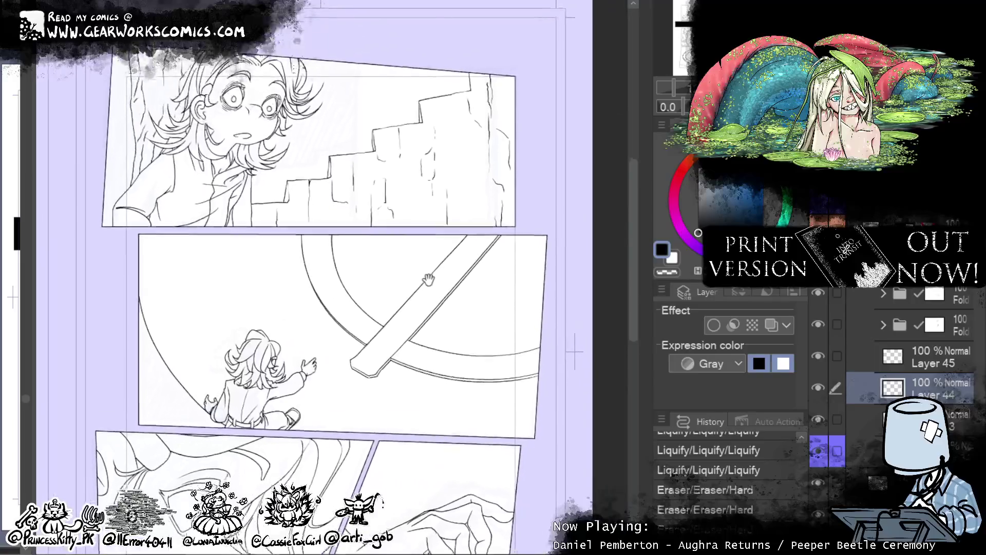
{"action": "scroll", "coordinate": [501, 163], "scroll_direction": "up", "scroll_amount": 2}
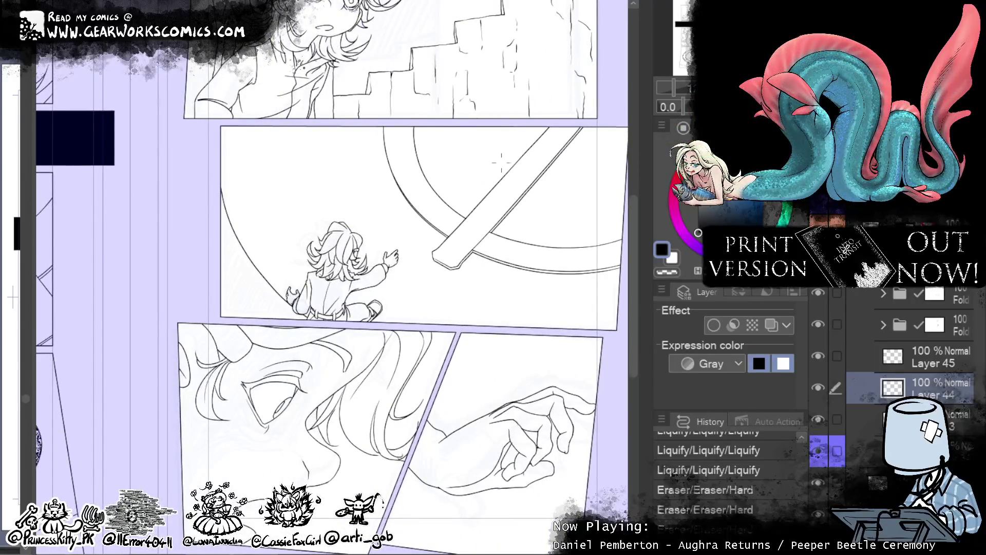
{"action": "left_click_drag", "start_coordinate": [293, 252], "coordinate": [286, 232]}
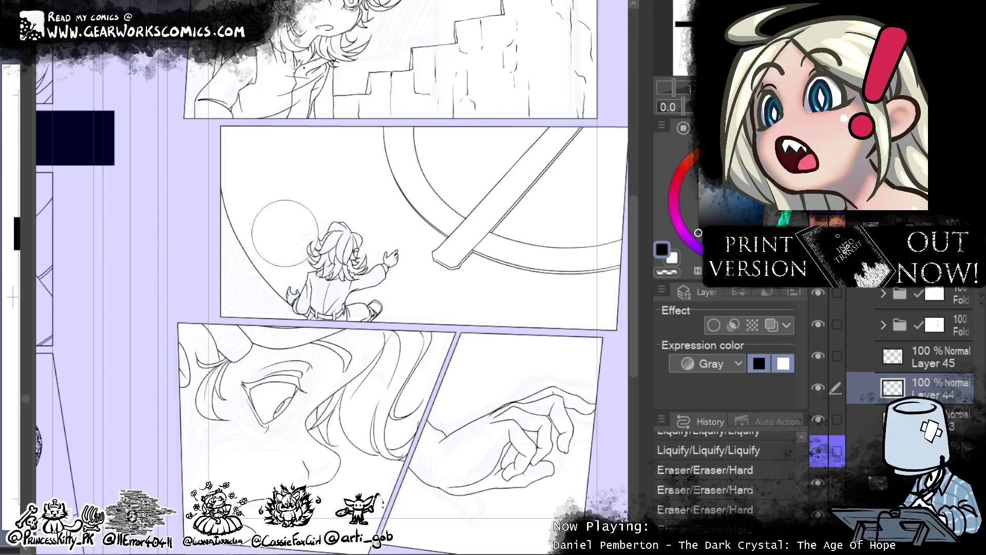
- Review the middle and lower panels, move the spread toward the right page, and settle Layer 46 into Folder 18
{"action": "mouse_move", "coordinate": [529, 272]}
{"action": "left_mouse_down"}
{"action": "mouse_move", "coordinate": [529, 411]}
{"action": "mouse_move", "coordinate": [526, 144]}
{"action": "mouse_move", "coordinate": [505, 124]}
{"action": "mouse_move", "coordinate": [506, 288]}
{"action": "left_mouse_up"}
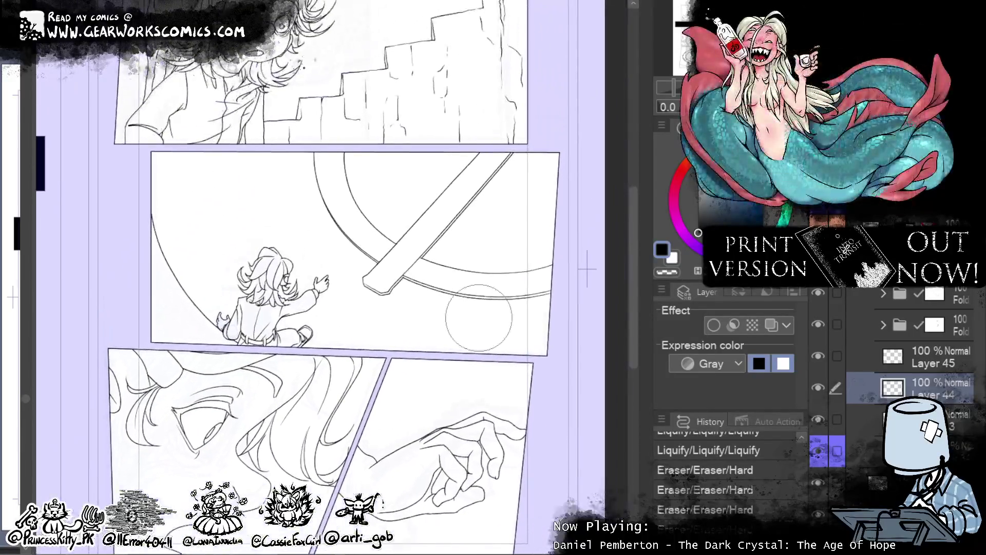
{"action": "mouse_move", "coordinate": [585, 359]}
{"action": "left_mouse_down"}
{"action": "mouse_move", "coordinate": [577, 504]}
{"action": "mouse_move", "coordinate": [579, 296]}
{"action": "mouse_move", "coordinate": [560, 287]}
{"action": "mouse_move", "coordinate": [603, 373]}
{"action": "mouse_move", "coordinate": [584, 274]}
{"action": "left_mouse_up"}
{"action": "scroll", "coordinate": [585, 274], "scroll_direction": "down", "scroll_amount": 5}
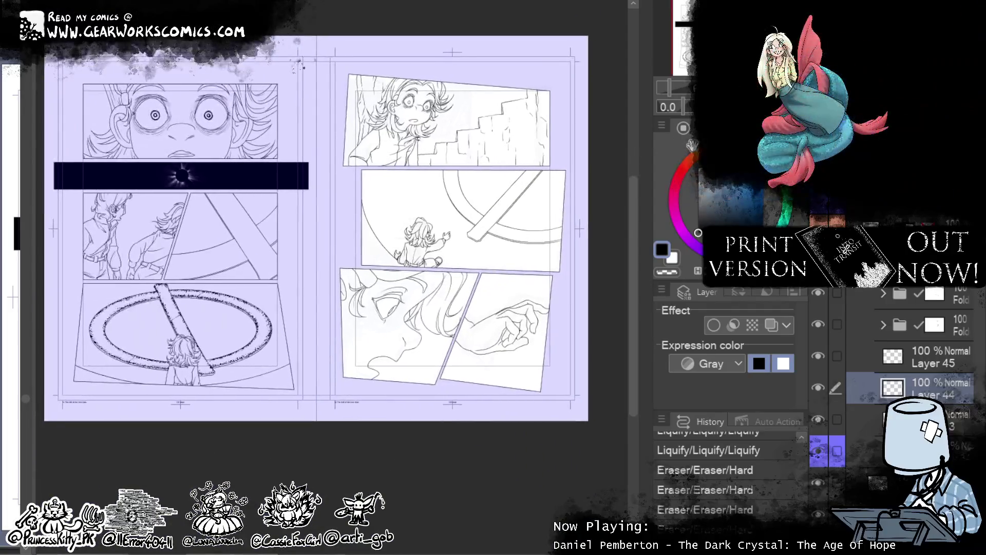
{"action": "mouse_move", "coordinate": [684, 145]}
{"action": "left_mouse_down"}
{"action": "mouse_move", "coordinate": [669, 217]}
{"action": "mouse_move", "coordinate": [685, 190]}
{"action": "left_mouse_up"}
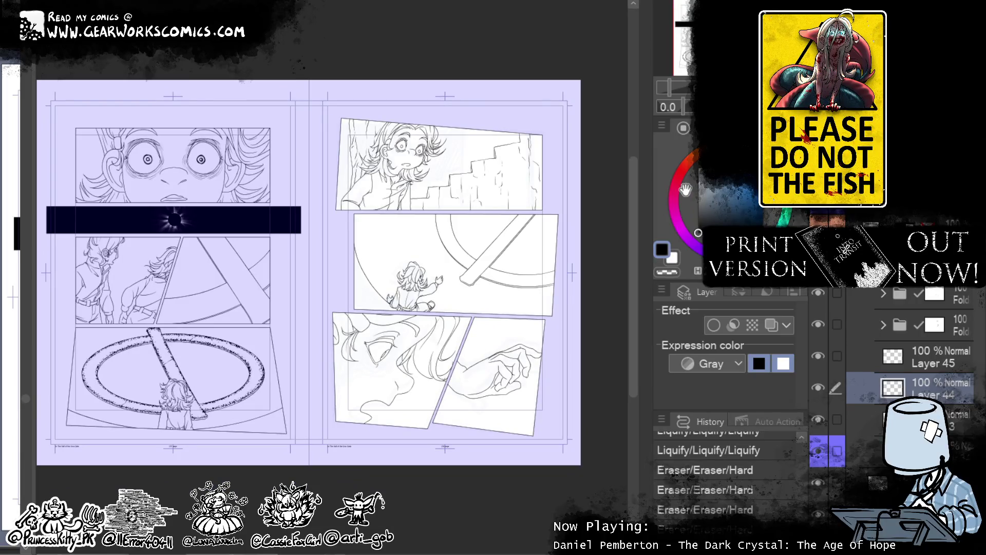
{"action": "mouse_move", "coordinate": [686, 190]}
{"action": "left_mouse_down"}
{"action": "mouse_move", "coordinate": [621, 171]}
{"action": "mouse_move", "coordinate": [548, 173]}
{"action": "left_mouse_up"}
{"action": "scroll", "coordinate": [549, 173], "scroll_direction": "up", "scroll_amount": 3}
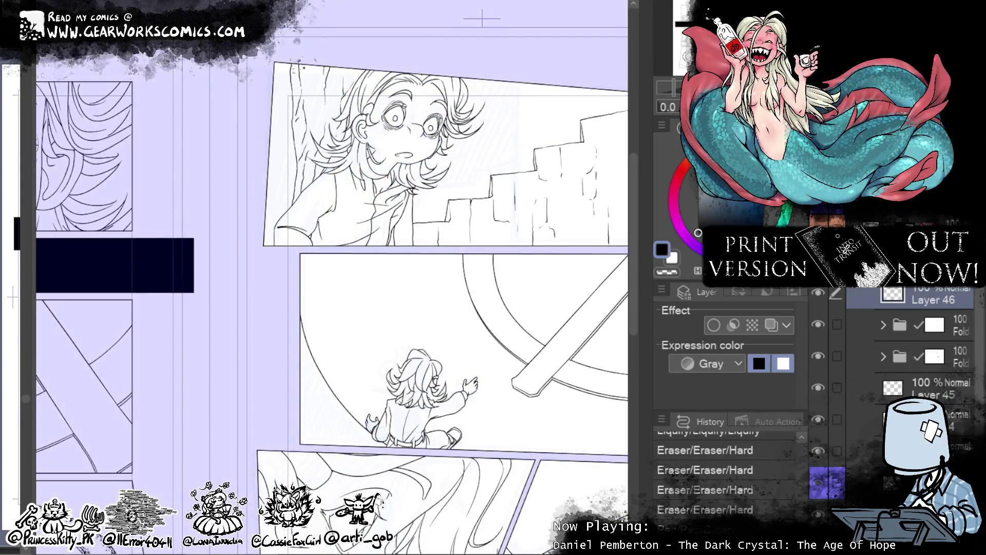
{"action": "key", "text": "ctrl+z"}
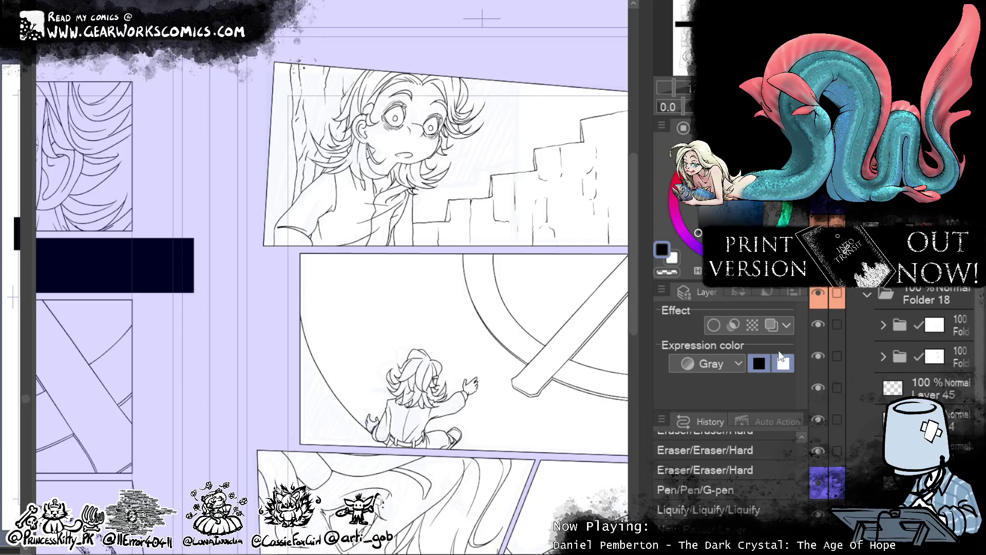
- Turn on Layer color and fill the kneeling-figure panel blue left of its curve
{"action": "left_click", "coordinate": [771, 325]}
{"action": "mouse_move", "coordinate": [482, 456]}
{"action": "left_mouse_down"}
{"action": "mouse_move", "coordinate": [402, 353]}
{"action": "mouse_move", "coordinate": [359, 358]}
{"action": "left_mouse_up"}
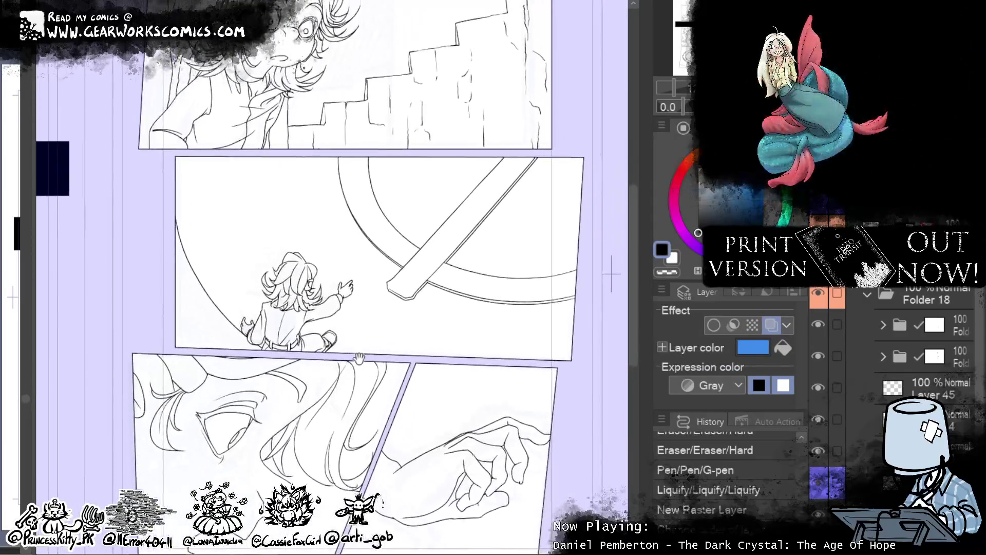
{"action": "left_click_drag", "start_coordinate": [255, 350], "coordinate": [191, 287]}
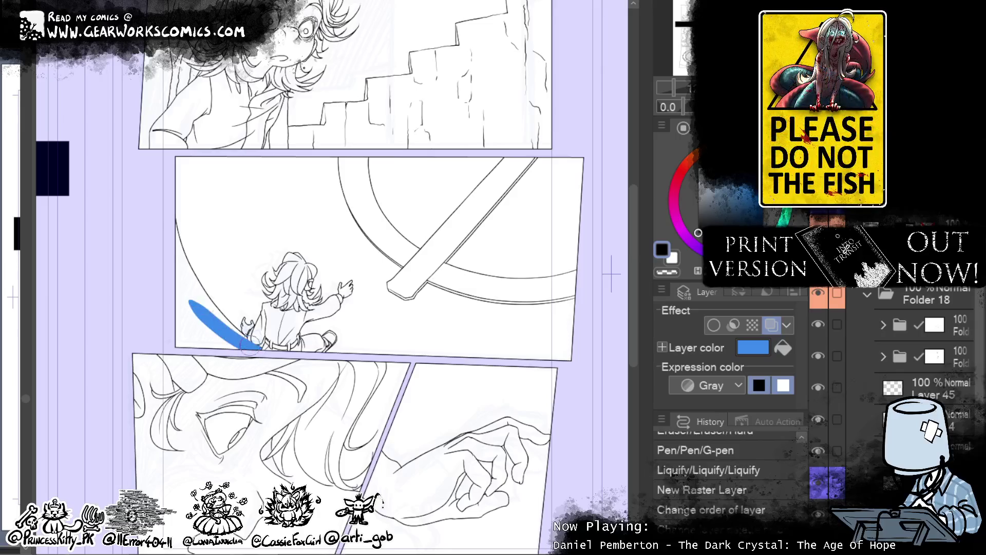
{"action": "key", "text": "ctrl+z"}
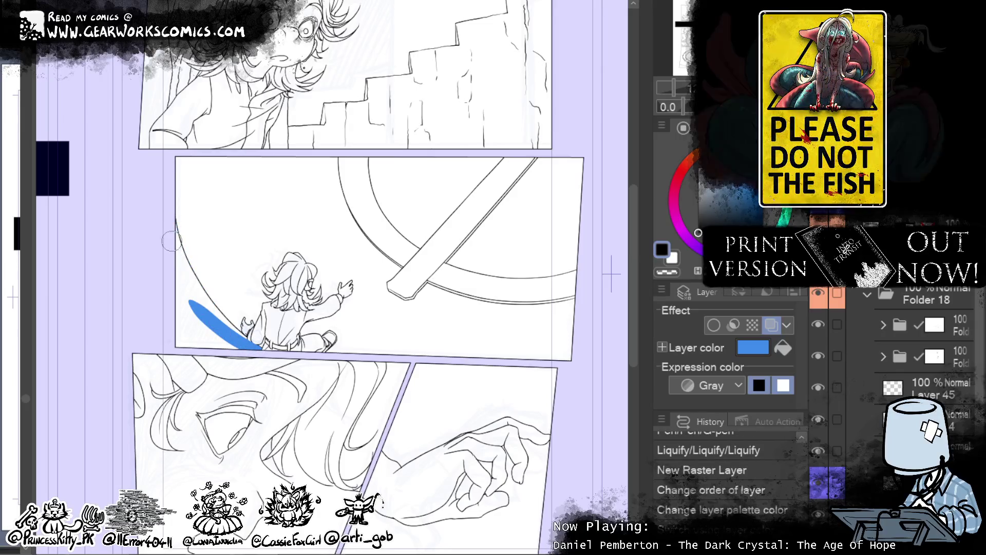
{"action": "left_click_drag", "start_coordinate": [177, 223], "coordinate": [248, 339]}
{"action": "key", "text": "ctrl+z"}
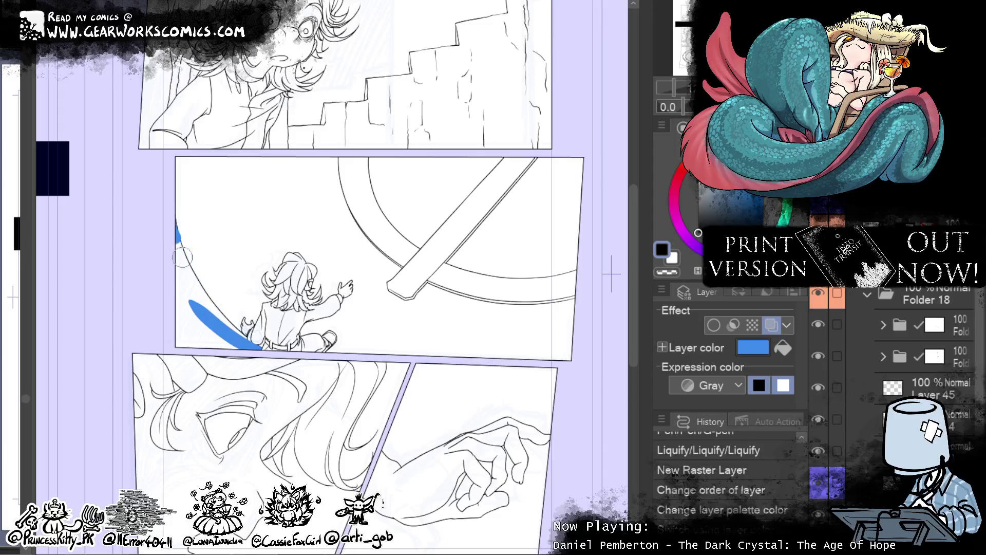
{"action": "left_click_drag", "start_coordinate": [177, 223], "coordinate": [254, 348]}
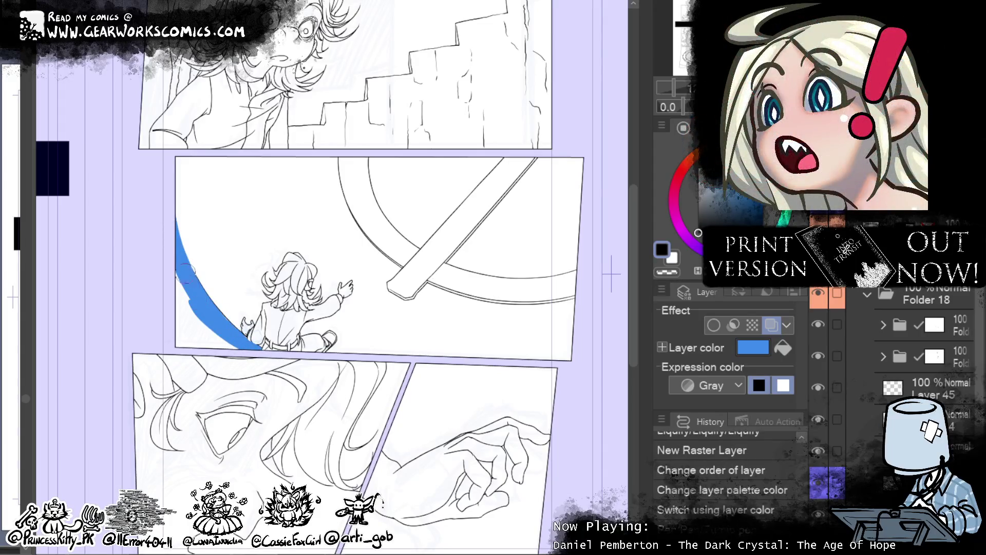
{"action": "mouse_move", "coordinate": [179, 257]}
{"action": "left_mouse_down"}
{"action": "mouse_move", "coordinate": [177, 290]}
{"action": "mouse_move", "coordinate": [242, 349]}
{"action": "mouse_move", "coordinate": [179, 329]}
{"action": "left_mouse_up"}
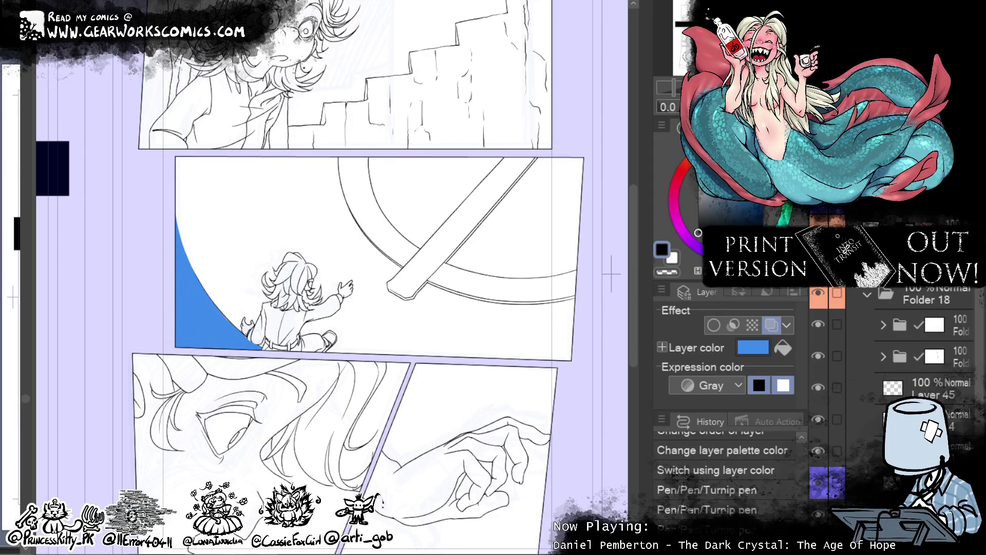
- Paint a blue stripe down the staircase panel's left edge and erase its bottom tip
{"action": "scroll", "coordinate": [331, 277], "scroll_direction": "down", "scroll_amount": 3}
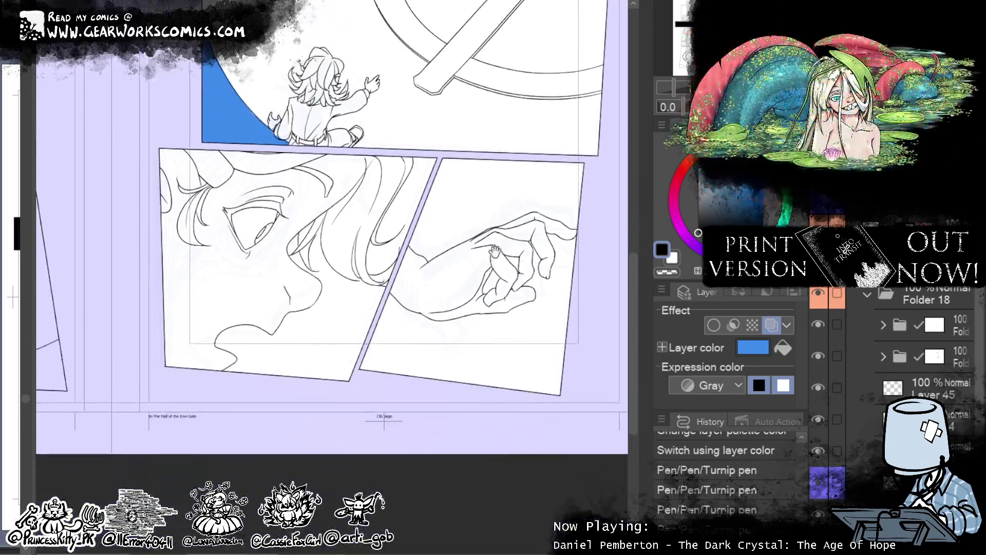
{"action": "scroll", "coordinate": [260, 291], "scroll_direction": "up", "scroll_amount": 2}
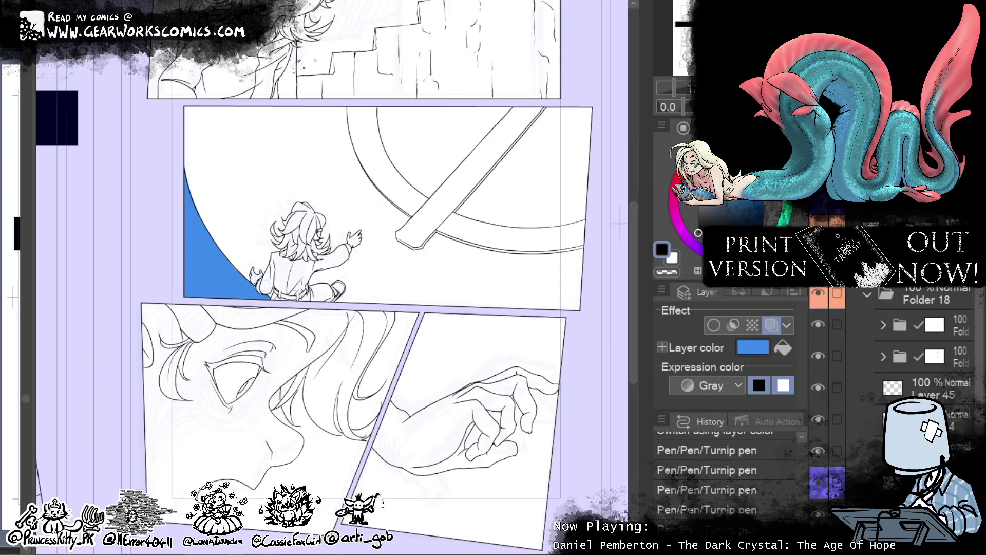
{"action": "mouse_move", "coordinate": [504, 273]}
{"action": "left_mouse_down"}
{"action": "mouse_move", "coordinate": [545, 410]}
{"action": "mouse_move", "coordinate": [590, 479]}
{"action": "left_mouse_up"}
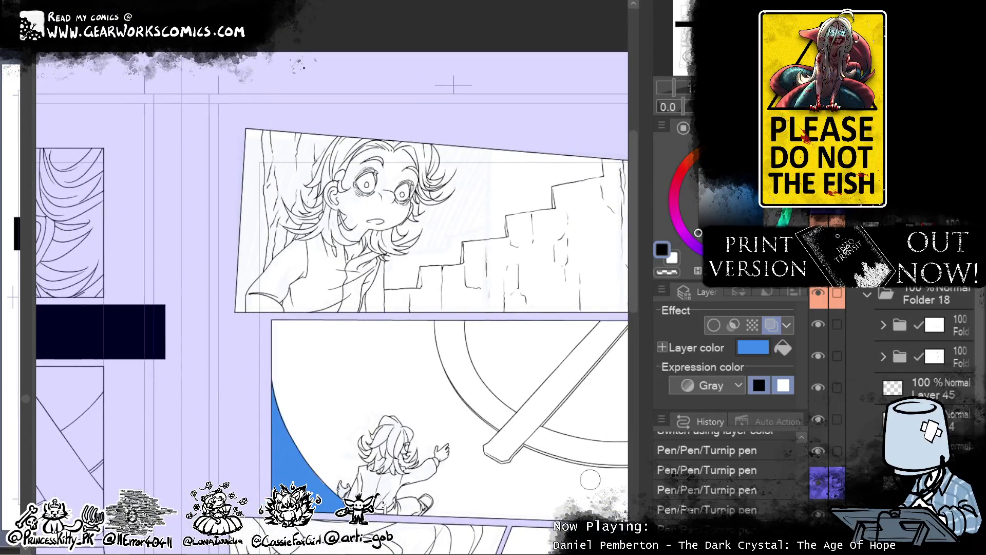
{"action": "left_click_drag", "start_coordinate": [266, 135], "coordinate": [271, 191]}
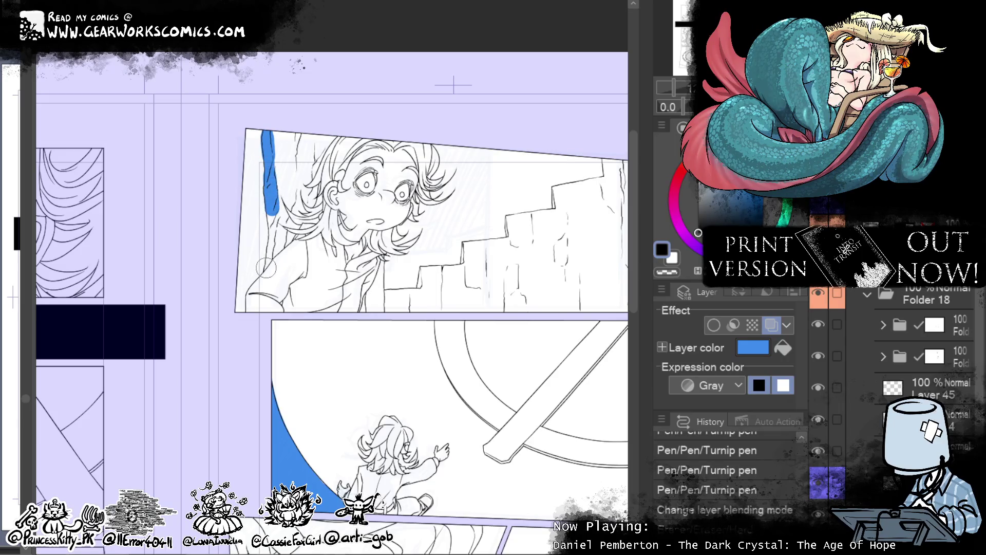
{"action": "left_click_drag", "start_coordinate": [271, 241], "coordinate": [268, 197]}
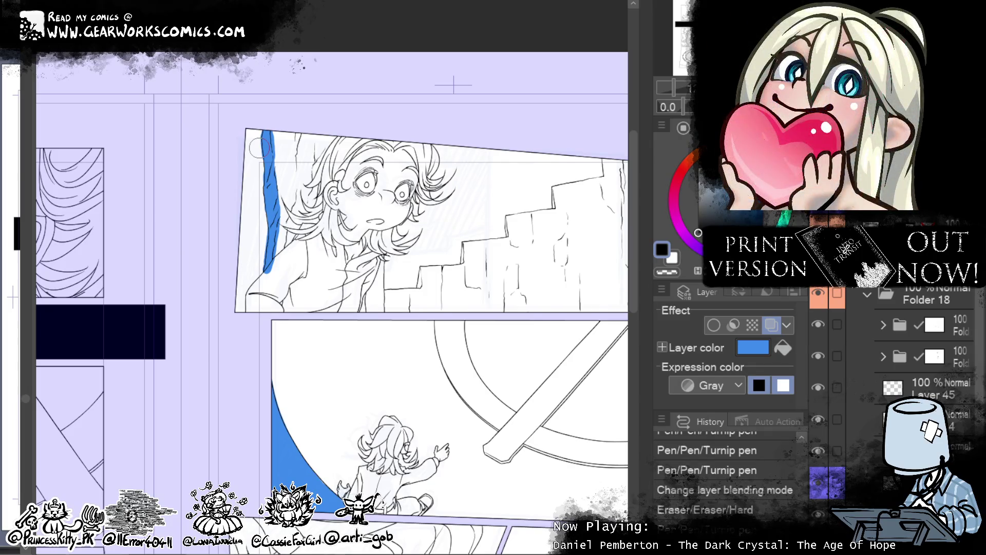
{"action": "mouse_move", "coordinate": [278, 270]}
{"action": "left_mouse_down"}
{"action": "mouse_move", "coordinate": [267, 272]}
{"action": "mouse_move", "coordinate": [280, 261]}
{"action": "mouse_move", "coordinate": [233, 208]}
{"action": "mouse_move", "coordinate": [61, 255]}
{"action": "left_mouse_up"}
- Pan down to the hand panel and start a blue stroke along its divider
{"action": "mouse_move", "coordinate": [429, 470]}
{"action": "left_mouse_down"}
{"action": "mouse_move", "coordinate": [553, 429]}
{"action": "mouse_move", "coordinate": [536, 415]}
{"action": "left_mouse_up"}
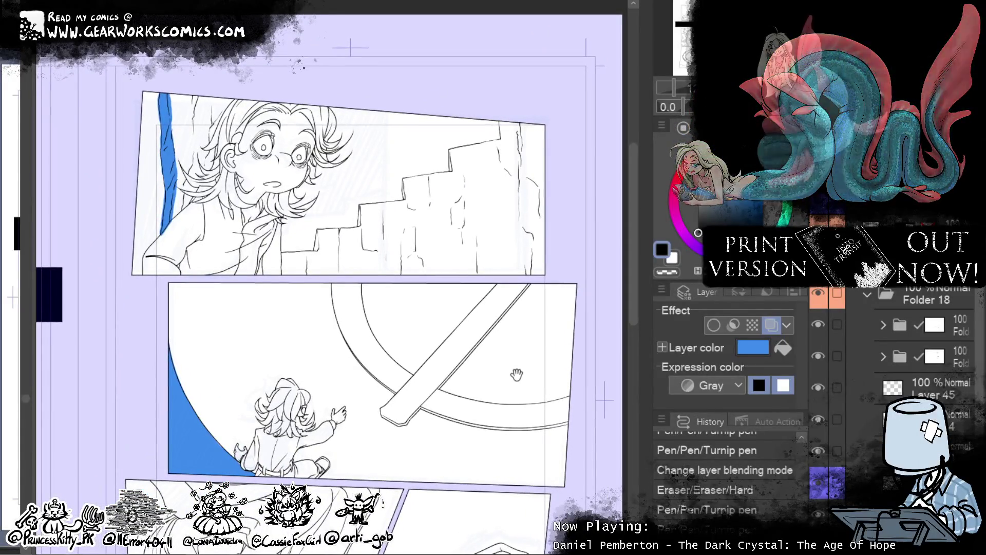
{"action": "left_click_drag", "start_coordinate": [509, 369], "coordinate": [467, 390]}
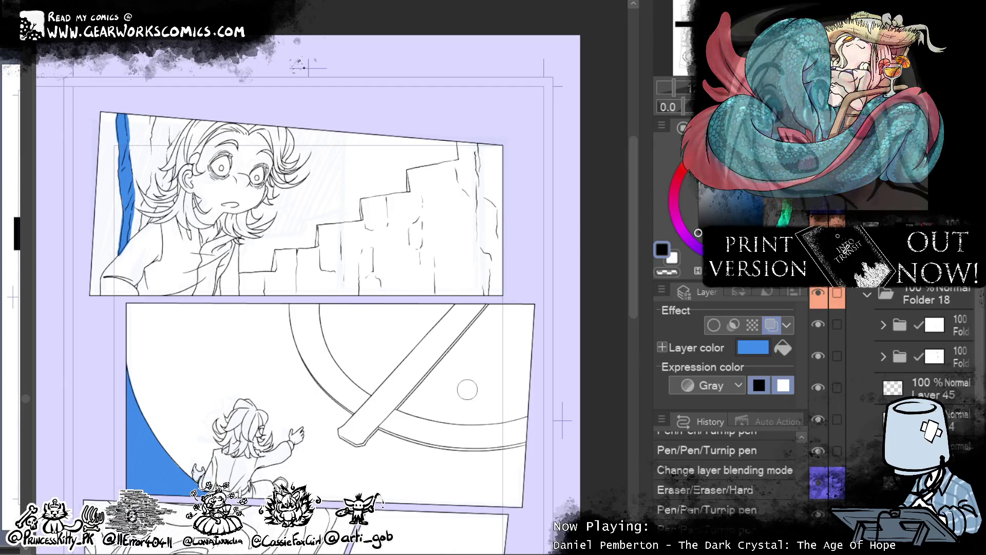
{"action": "left_click_drag", "start_coordinate": [485, 382], "coordinate": [486, 373]}
{"action": "left_click_drag", "start_coordinate": [456, 421], "coordinate": [477, 386]}
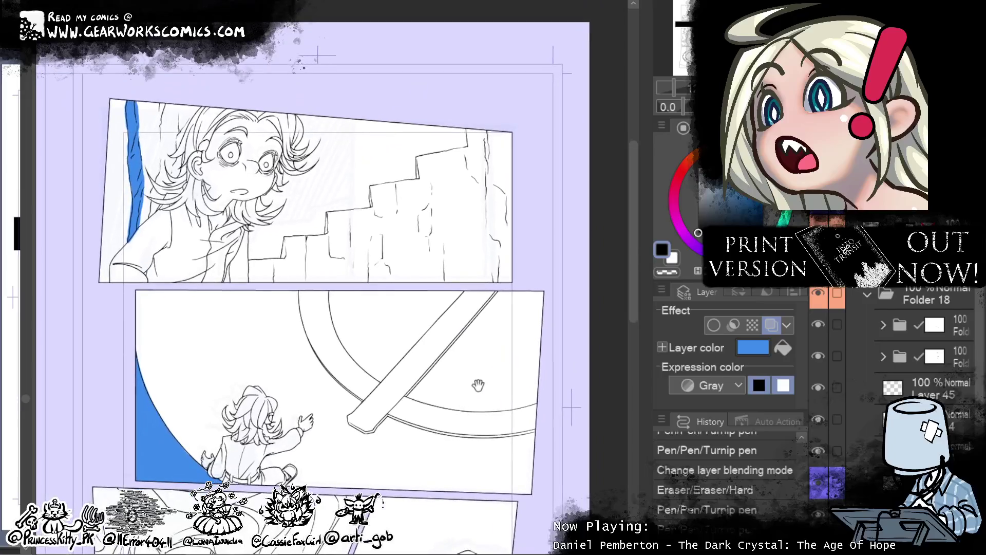
{"action": "mouse_move", "coordinate": [465, 442]}
{"action": "left_mouse_down"}
{"action": "mouse_move", "coordinate": [509, 397]}
{"action": "mouse_move", "coordinate": [504, 365]}
{"action": "mouse_move", "coordinate": [500, 433]}
{"action": "mouse_move", "coordinate": [476, 468]}
{"action": "mouse_move", "coordinate": [478, 527]}
{"action": "left_mouse_up"}
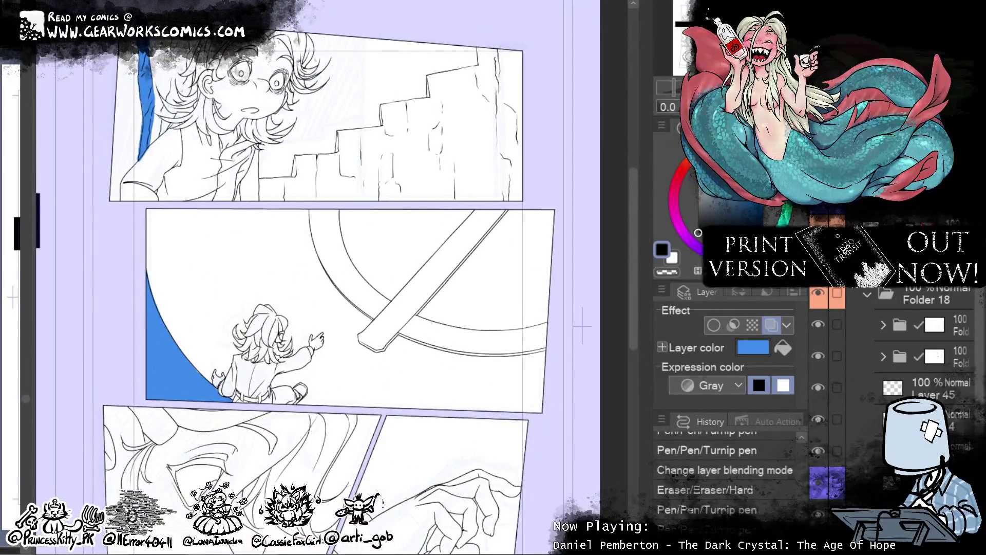
{"action": "left_click_drag", "start_coordinate": [468, 470], "coordinate": [430, 352]}
{"action": "left_click_drag", "start_coordinate": [353, 302], "coordinate": [323, 377]}
- Hatch blue streaks across the hand panel and behind the character's head
{"action": "mouse_move", "coordinate": [375, 322]}
{"action": "left_mouse_down"}
{"action": "mouse_move", "coordinate": [411, 308]}
{"action": "mouse_move", "coordinate": [462, 319]}
{"action": "mouse_move", "coordinate": [475, 311]}
{"action": "left_mouse_up"}
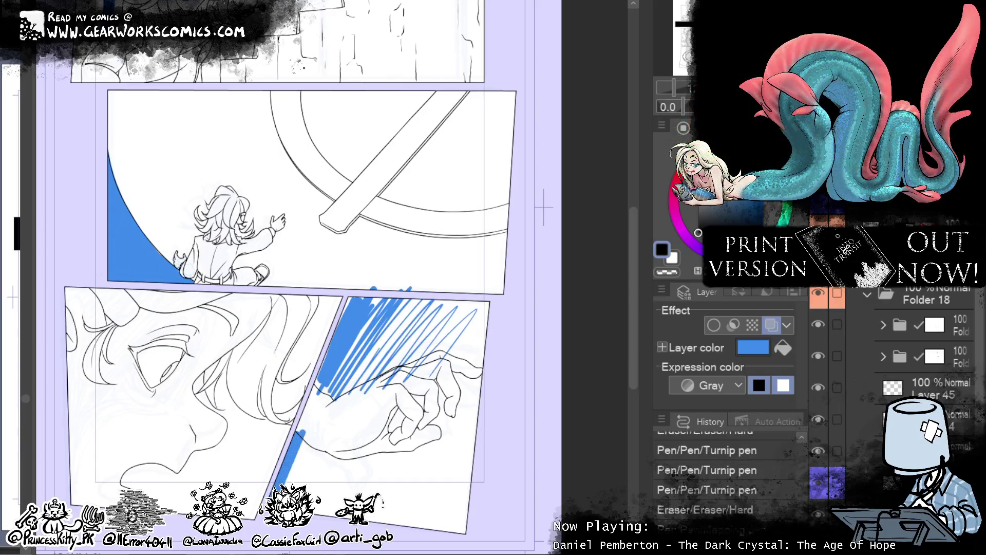
{"action": "mouse_move", "coordinate": [181, 418]}
{"action": "left_mouse_down"}
{"action": "mouse_move", "coordinate": [237, 385]}
{"action": "mouse_move", "coordinate": [308, 308]}
{"action": "mouse_move", "coordinate": [257, 421]}
{"action": "mouse_move", "coordinate": [351, 359]}
{"action": "left_mouse_up"}
{"action": "scroll", "coordinate": [385, 362], "scroll_direction": "up", "scroll_amount": 5}
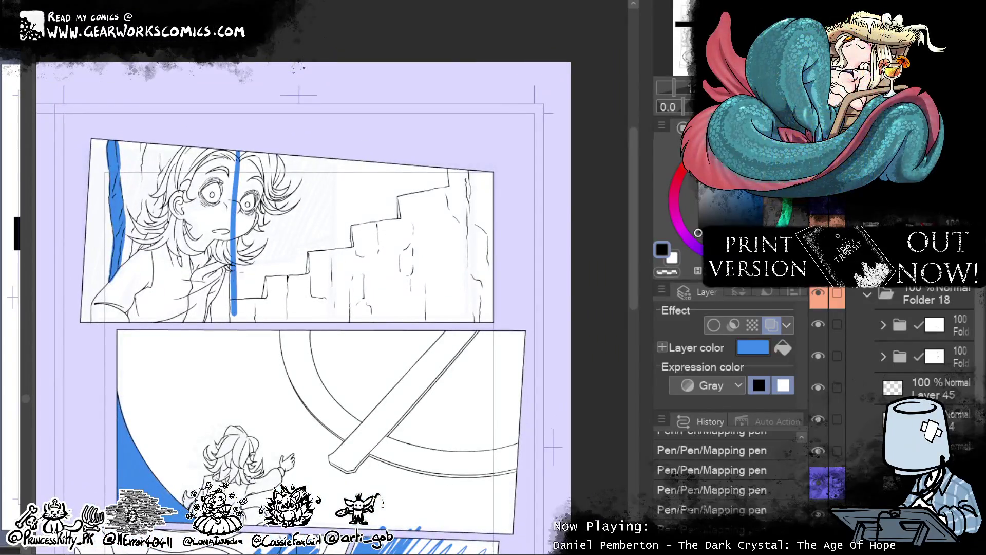
{"action": "left_click_drag", "start_coordinate": [266, 163], "coordinate": [358, 154]}
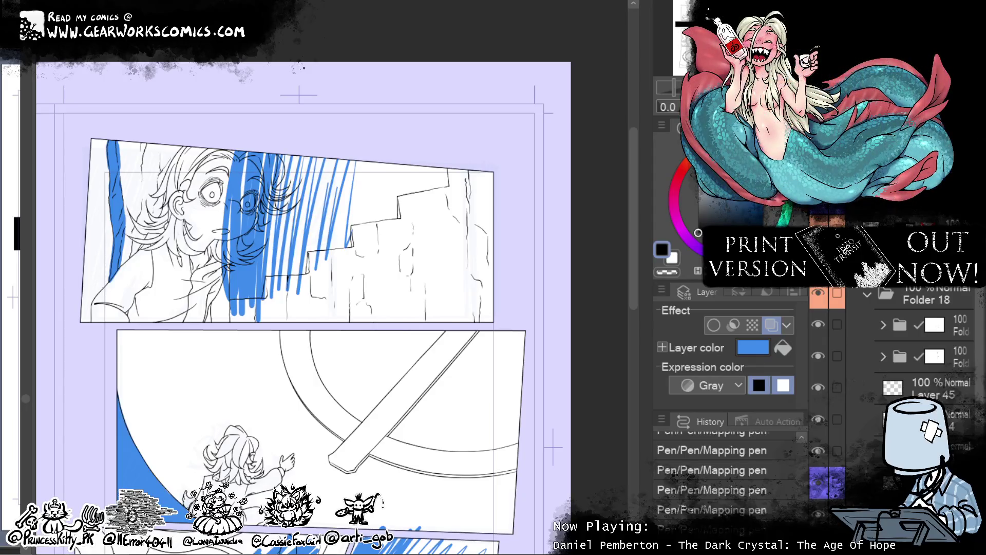
- Erase stray hatching tips near the stairs, add short strokes, and zoom in on the face
{"action": "left_click", "coordinate": [666, 272]}
{"action": "left_click_drag", "start_coordinate": [262, 303], "coordinate": [261, 321]}
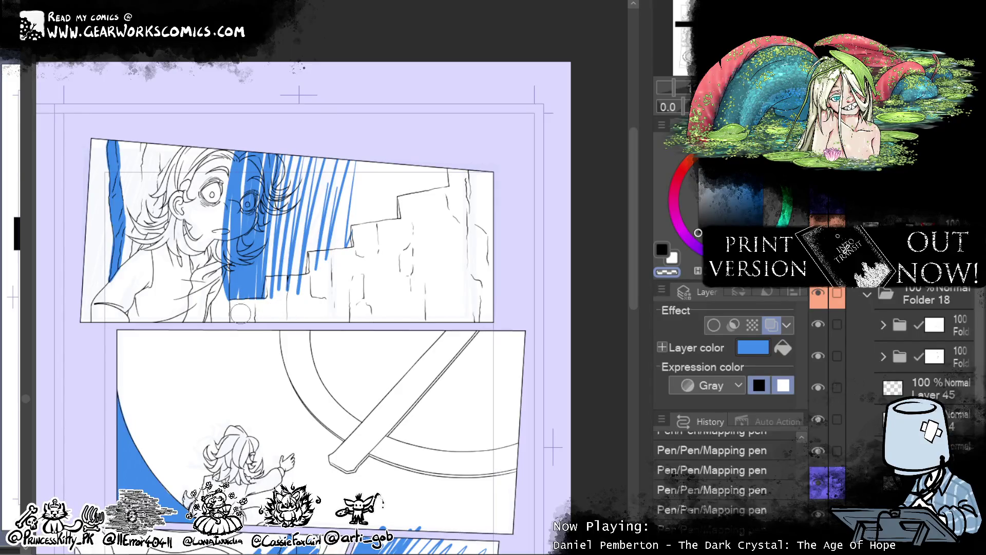
{"action": "left_click_drag", "start_coordinate": [285, 296], "coordinate": [281, 301]}
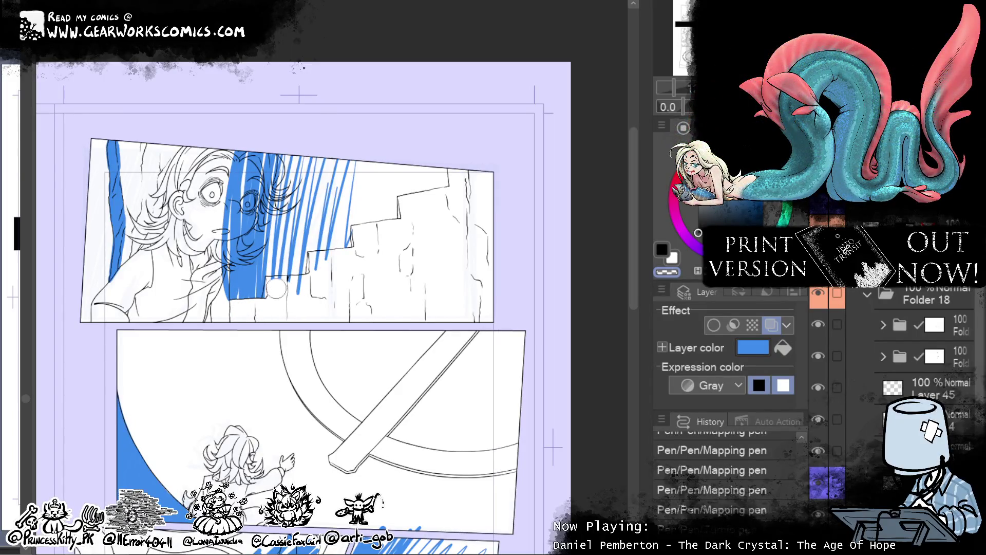
{"action": "left_click_drag", "start_coordinate": [275, 286], "coordinate": [276, 286]}
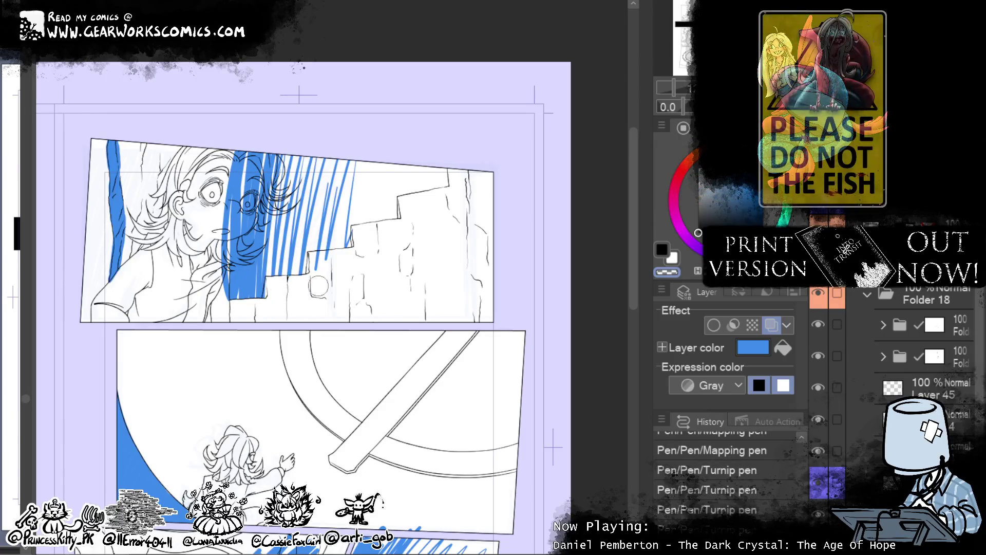
{"action": "left_click_drag", "start_coordinate": [324, 264], "coordinate": [356, 260]}
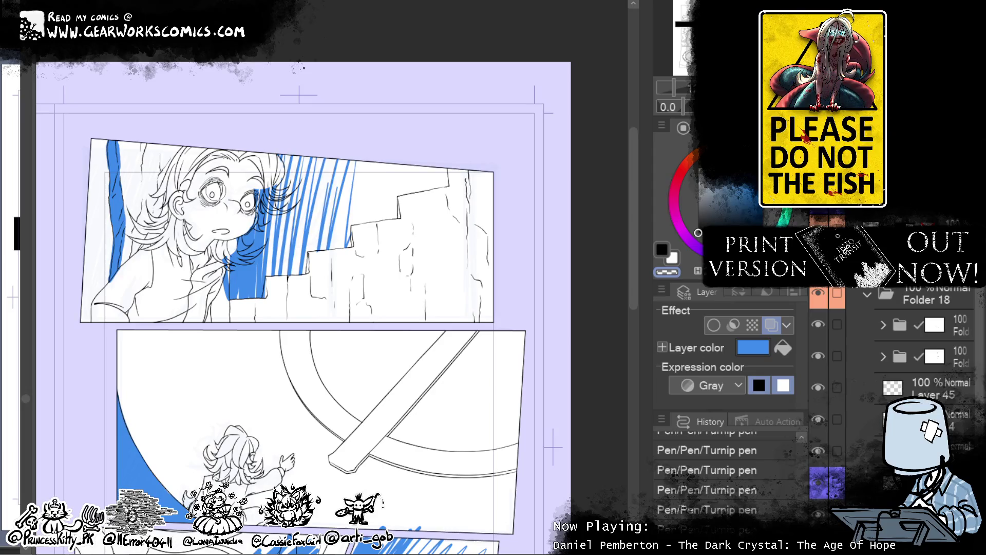
{"action": "key", "text": "ctrl+plus"}
{"action": "left_click_drag", "start_coordinate": [180, 108], "coordinate": [282, 169]}
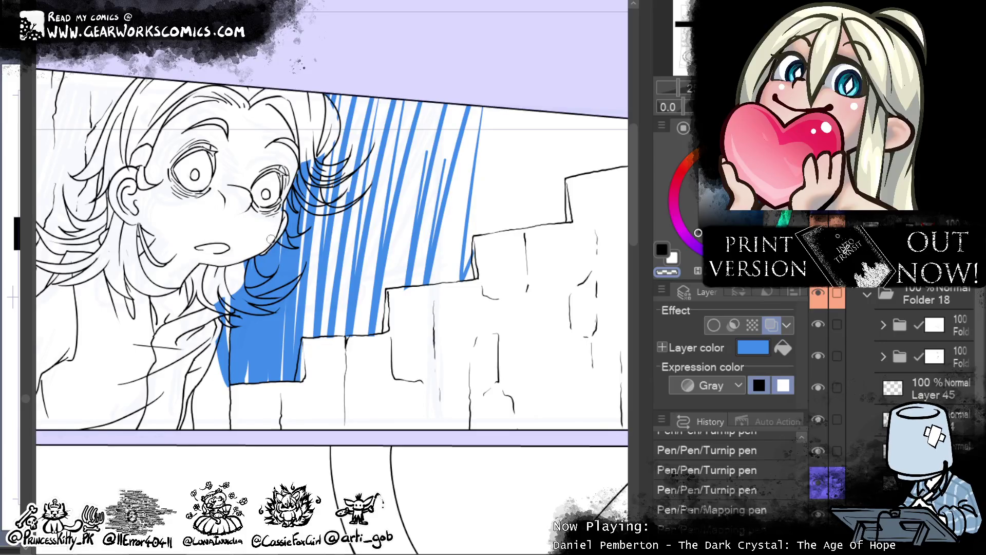
- Add fine Mapping pen strokes to the blue hatching behind the hair
{"action": "left_click_drag", "start_coordinate": [231, 303], "coordinate": [267, 314]}
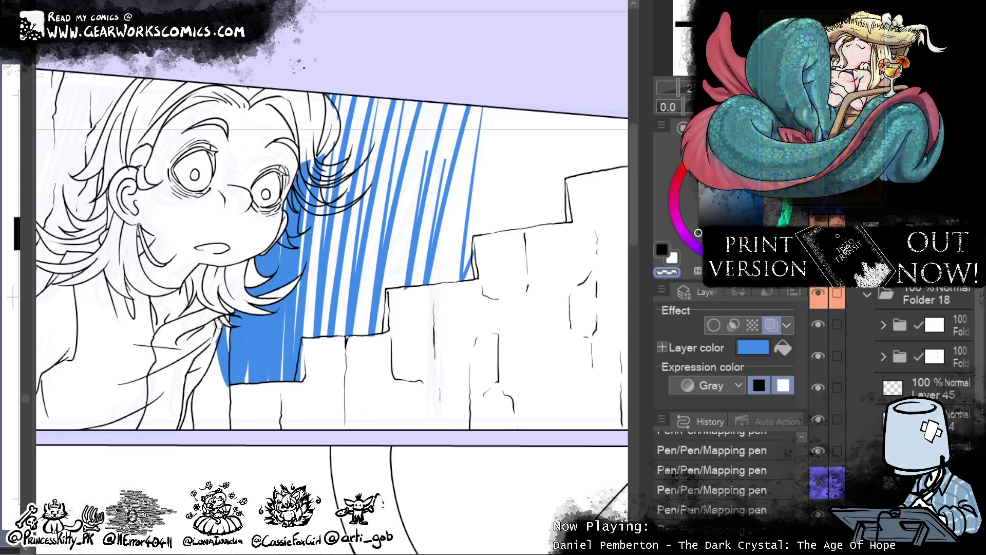
{"action": "left_click_drag", "start_coordinate": [163, 440], "coordinate": [82, 507]}
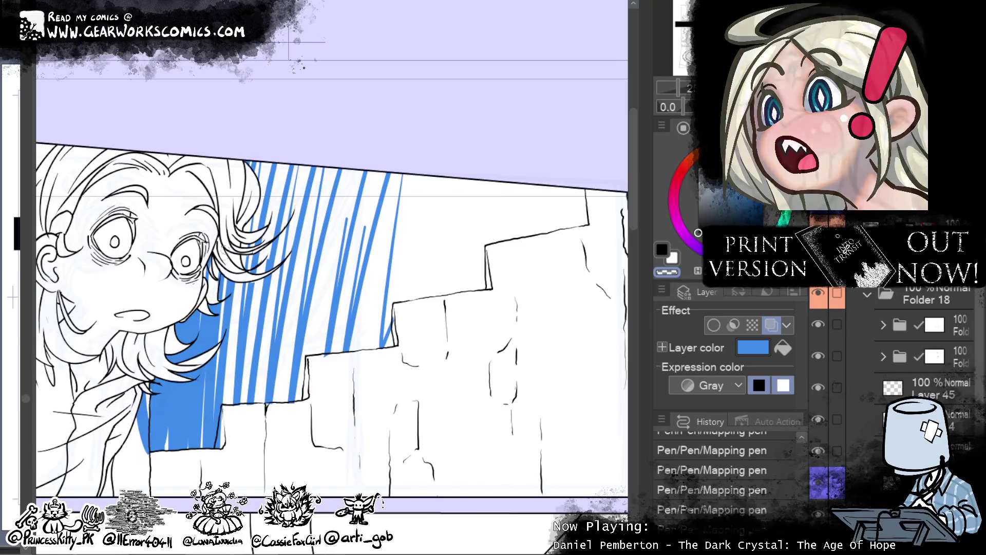
- Bring the stairs panel's left strip into view and start filling it blue
{"action": "mouse_move", "coordinate": [218, 210]}
{"action": "left_mouse_down"}
{"action": "mouse_move", "coordinate": [426, 128]}
{"action": "mouse_move", "coordinate": [493, 125]}
{"action": "mouse_move", "coordinate": [483, 107]}
{"action": "left_mouse_up"}
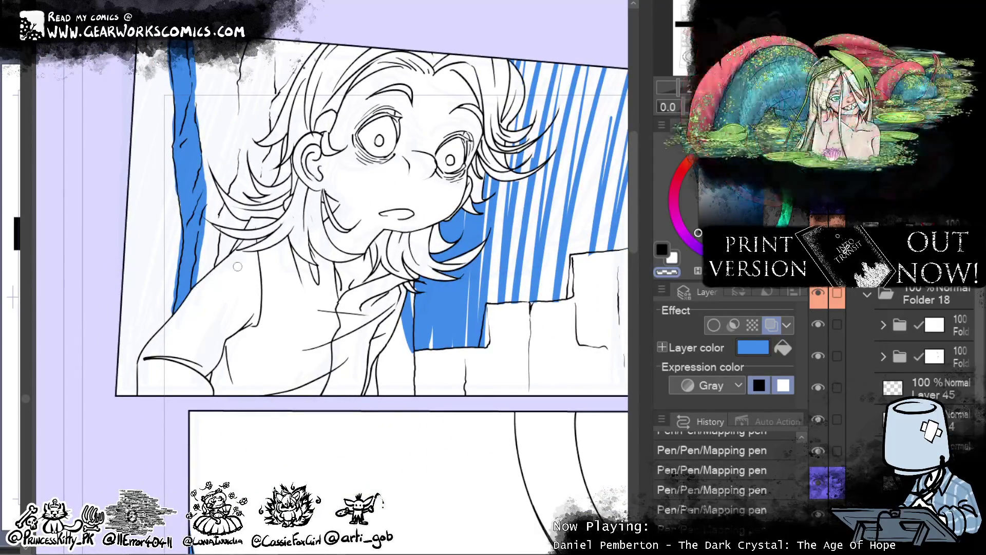
{"action": "left_click_drag", "start_coordinate": [536, 419], "coordinate": [422, 477]}
{"action": "left_click_drag", "start_coordinate": [558, 340], "coordinate": [666, 347]}
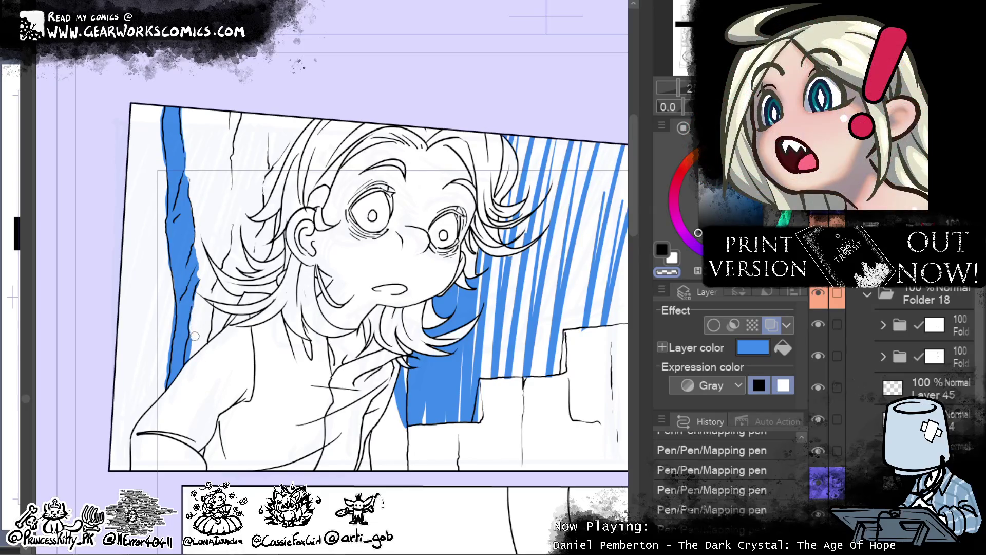
{"action": "left_click_drag", "start_coordinate": [563, 436], "coordinate": [541, 410]}
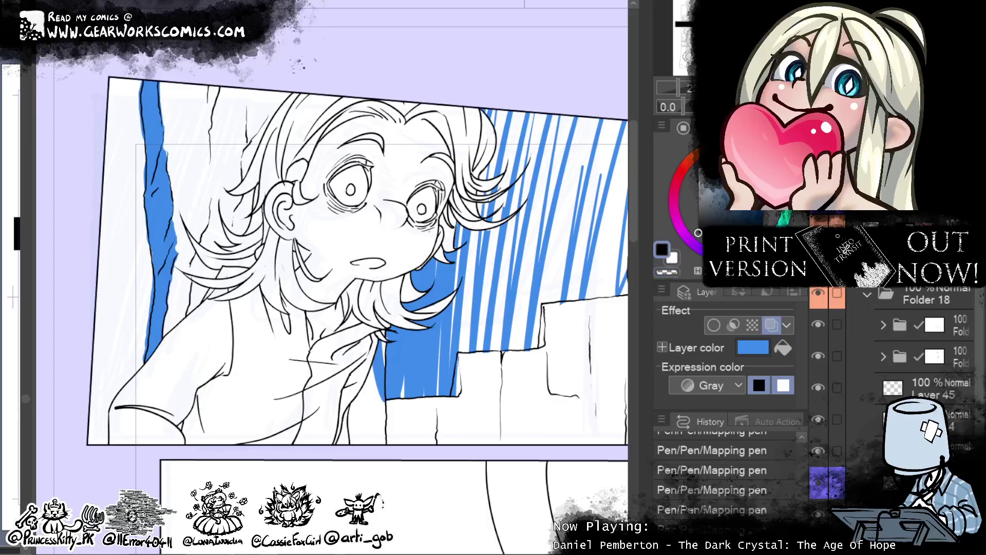
{"action": "mouse_move", "coordinate": [136, 82]}
{"action": "left_mouse_down"}
{"action": "mouse_move", "coordinate": [136, 411]}
{"action": "mouse_move", "coordinate": [129, 370]}
{"action": "left_mouse_up"}
{"action": "left_click_drag", "start_coordinate": [146, 131], "coordinate": [154, 370]}
{"action": "left_click_drag", "start_coordinate": [123, 303], "coordinate": [146, 396]}
- Extend the blue fill to the panel border, patch gaps, and undo the stray corner strokes
{"action": "left_click_drag", "start_coordinate": [119, 83], "coordinate": [95, 436]}
{"action": "mouse_move", "coordinate": [95, 359]}
{"action": "left_mouse_down"}
{"action": "mouse_move", "coordinate": [90, 442]}
{"action": "mouse_move", "coordinate": [128, 406]}
{"action": "left_mouse_up"}
{"action": "left_click_drag", "start_coordinate": [118, 80], "coordinate": [120, 88]}
{"action": "left_click_drag", "start_coordinate": [106, 281], "coordinate": [108, 318]}
{"action": "mouse_move", "coordinate": [173, 361]}
{"action": "left_mouse_down"}
{"action": "mouse_move", "coordinate": [139, 380]}
{"action": "mouse_move", "coordinate": [157, 363]}
{"action": "left_mouse_up"}
{"action": "mouse_move", "coordinate": [129, 393]}
{"action": "left_mouse_down"}
{"action": "mouse_move", "coordinate": [117, 434]}
{"action": "mouse_move", "coordinate": [117, 424]}
{"action": "left_mouse_up"}
{"action": "key", "text": "ctrl+z"}
{"action": "key", "text": "ctrl+z"}
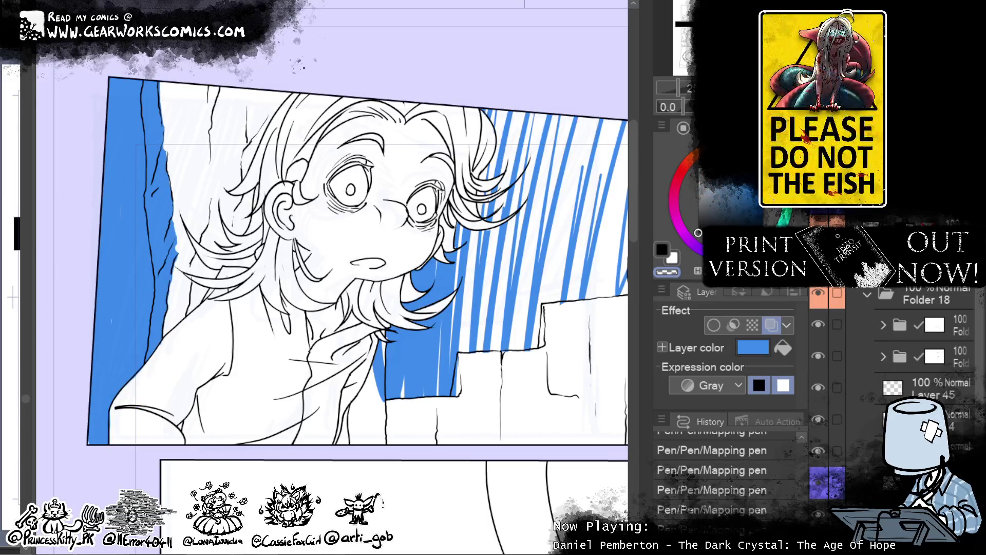
- Scratch thin white streaks into the blue left strip with the transparent colour
{"action": "scroll", "coordinate": [283, 164], "scroll_direction": "down", "scroll_amount": 5}
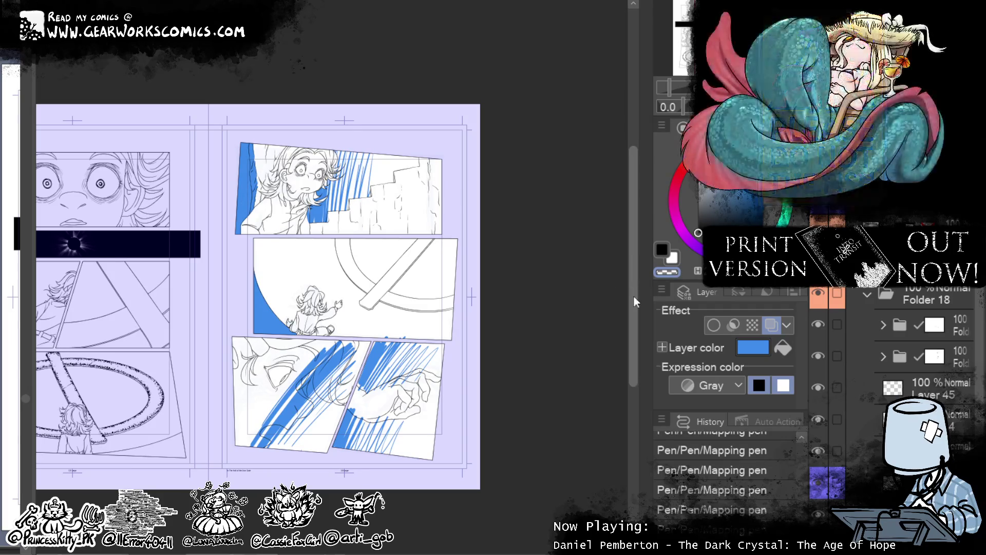
{"action": "scroll", "coordinate": [247, 190], "scroll_direction": "up", "scroll_amount": 3}
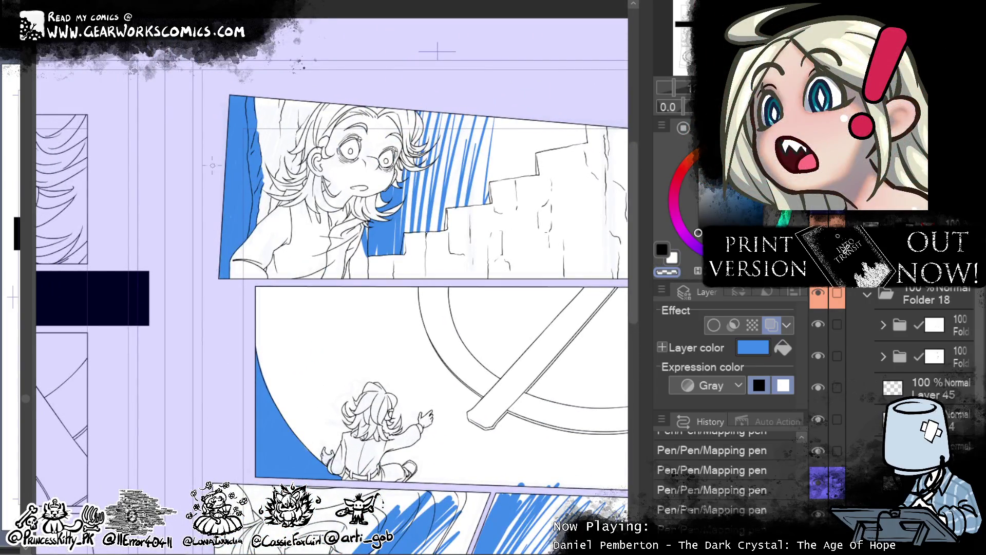
{"action": "left_click_drag", "start_coordinate": [223, 249], "coordinate": [234, 96]}
{"action": "left_click_drag", "start_coordinate": [228, 238], "coordinate": [237, 126]}
{"action": "left_click_drag", "start_coordinate": [235, 202], "coordinate": [239, 96]}
{"action": "left_click_drag", "start_coordinate": [238, 213], "coordinate": [243, 96]}
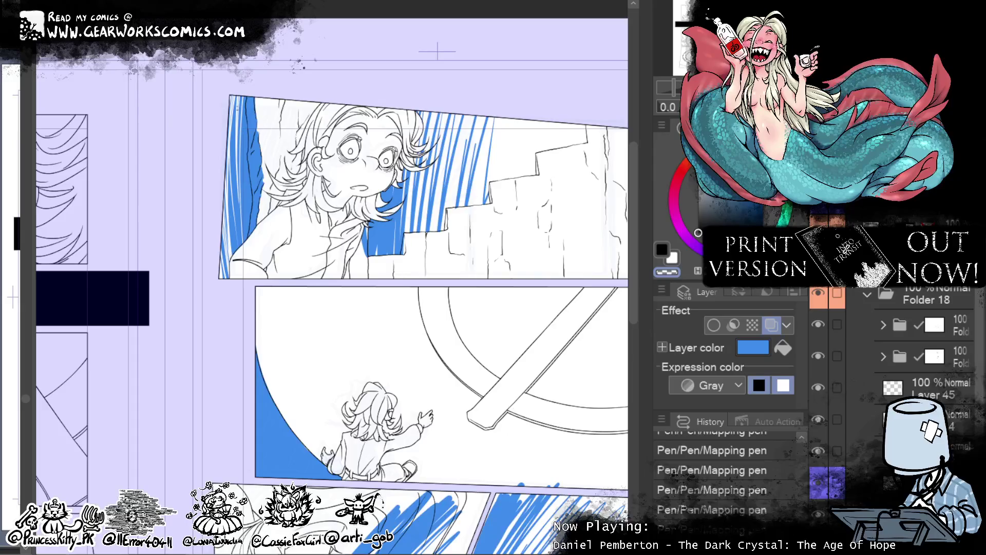
{"action": "left_click_drag", "start_coordinate": [246, 224], "coordinate": [238, 116]}
{"action": "mouse_move", "coordinate": [232, 250]}
{"action": "left_mouse_down"}
{"action": "mouse_move", "coordinate": [241, 111]}
{"action": "mouse_move", "coordinate": [234, 135]}
{"action": "left_mouse_up"}
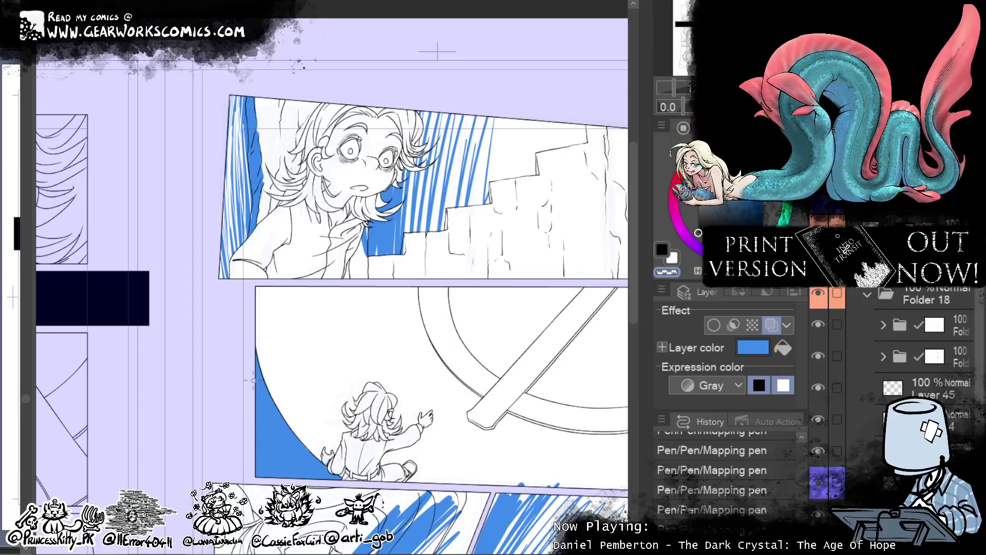
- Add dark black streaks over the blue strip, then view more of the spread
{"action": "left_click", "coordinate": [663, 250]}
{"action": "left_click_drag", "start_coordinate": [247, 238], "coordinate": [237, 98]}
{"action": "left_click_drag", "start_coordinate": [247, 184], "coordinate": [243, 124]}
{"action": "left_click_drag", "start_coordinate": [238, 231], "coordinate": [231, 96]}
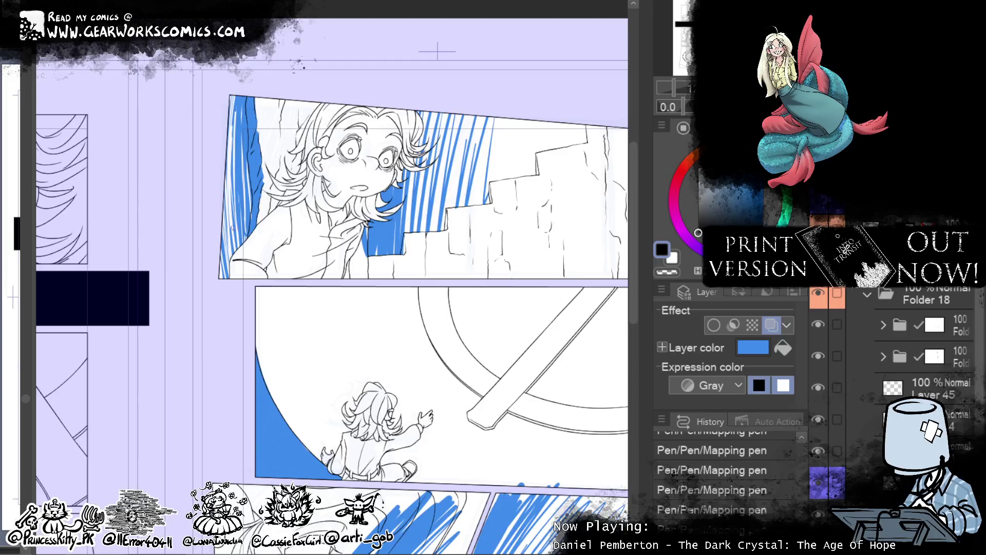
{"action": "mouse_move", "coordinate": [541, 334]}
{"action": "left_mouse_down"}
{"action": "mouse_move", "coordinate": [454, 303]}
{"action": "mouse_move", "coordinate": [464, 288]}
{"action": "left_mouse_up"}
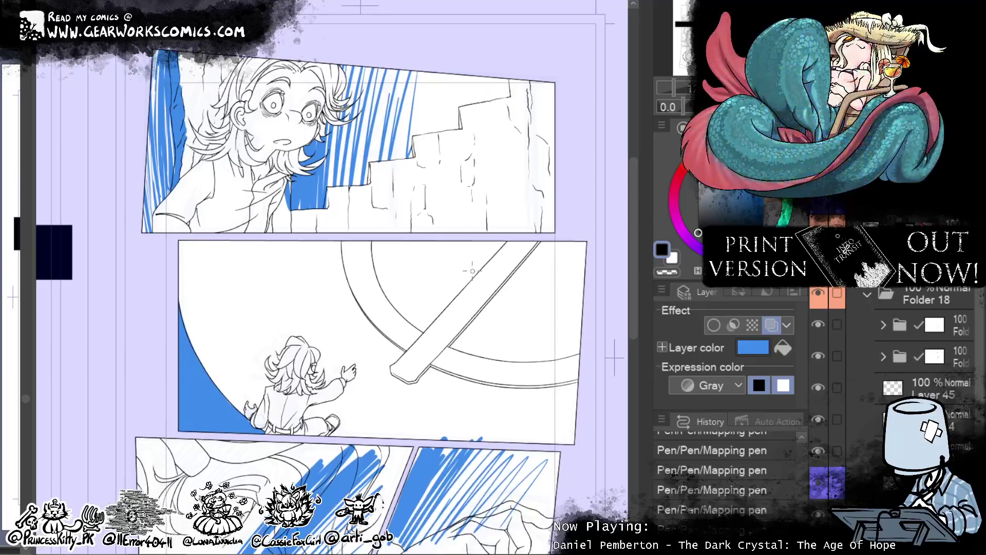
{"action": "left_click_drag", "start_coordinate": [410, 181], "coordinate": [551, 227]}
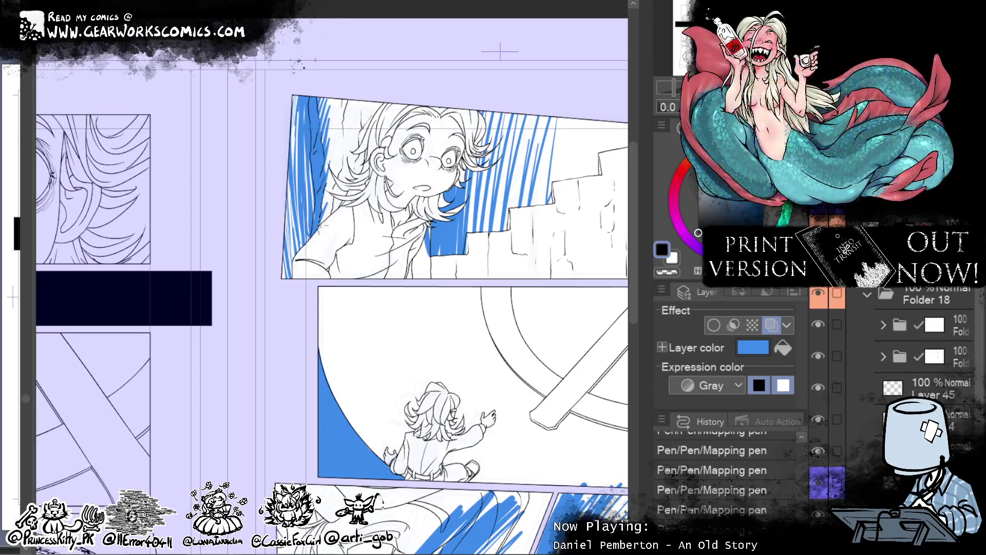
{"action": "scroll", "coordinate": [319, 225], "scroll_direction": "down", "scroll_amount": 5}
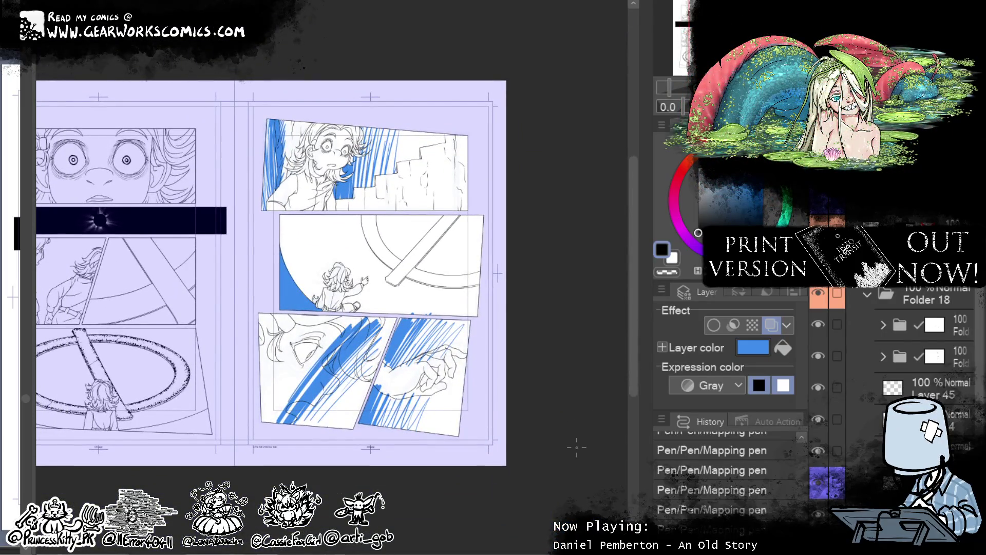
- Paint out the blue hatching over the face and hair with the transparent colour
{"action": "scroll", "coordinate": [365, 375], "scroll_direction": "up", "scroll_amount": 5}
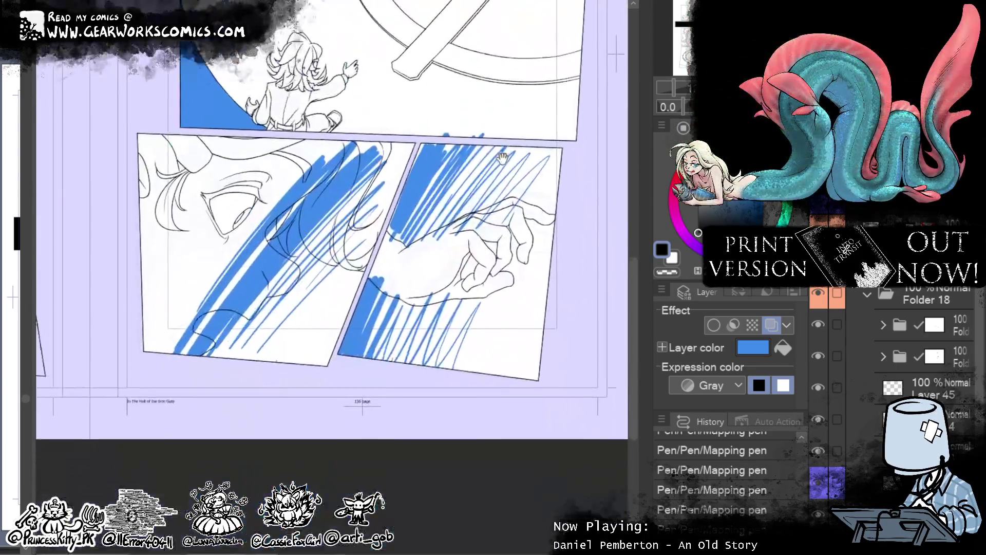
{"action": "left_click", "coordinate": [667, 271]}
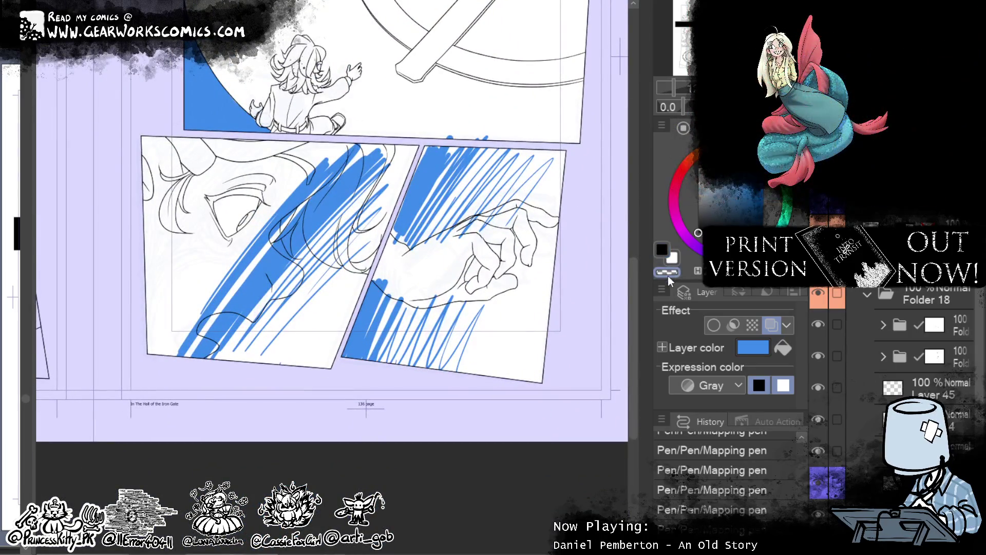
{"action": "left_click_drag", "start_coordinate": [376, 149], "coordinate": [270, 208]}
{"action": "mouse_move", "coordinate": [275, 270]}
{"action": "left_mouse_down"}
{"action": "mouse_move", "coordinate": [283, 280]}
{"action": "mouse_move", "coordinate": [272, 286]}
{"action": "mouse_move", "coordinate": [285, 277]}
{"action": "mouse_move", "coordinate": [273, 247]}
{"action": "mouse_move", "coordinate": [289, 273]}
{"action": "mouse_move", "coordinate": [235, 260]}
{"action": "left_mouse_up"}
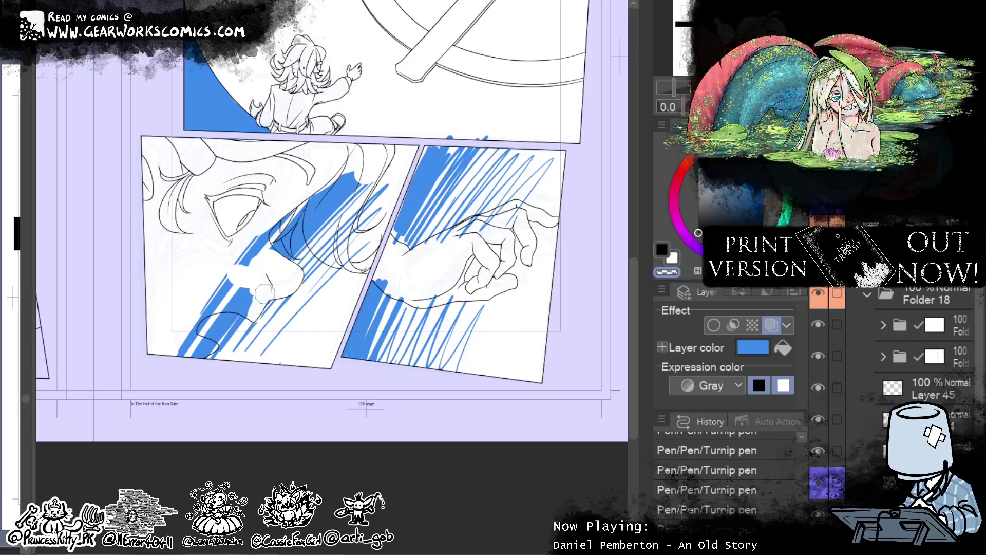
{"action": "left_click_drag", "start_coordinate": [256, 294], "coordinate": [253, 309]}
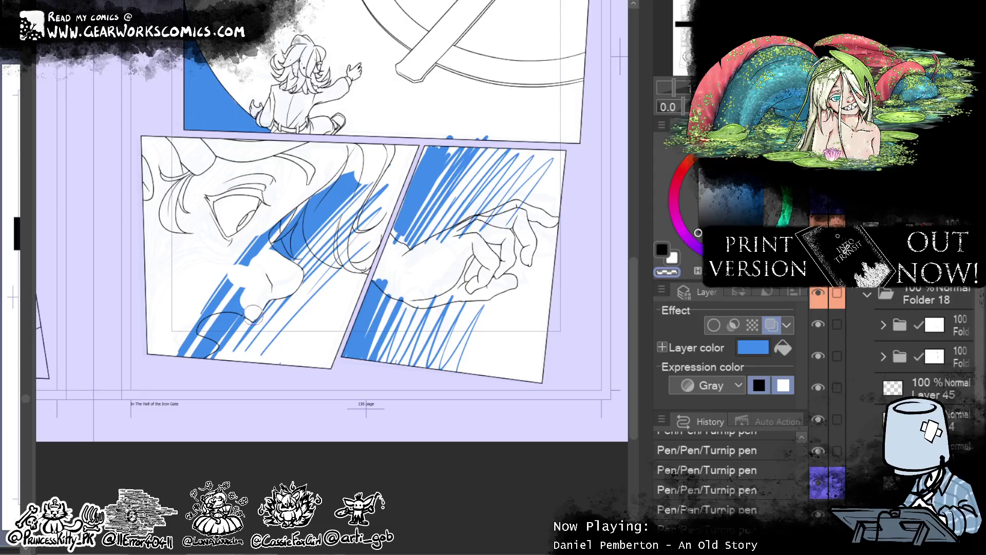
{"action": "mouse_move", "coordinate": [244, 303]}
{"action": "left_mouse_down"}
{"action": "mouse_move", "coordinate": [168, 294]}
{"action": "mouse_move", "coordinate": [234, 259]}
{"action": "left_mouse_up"}
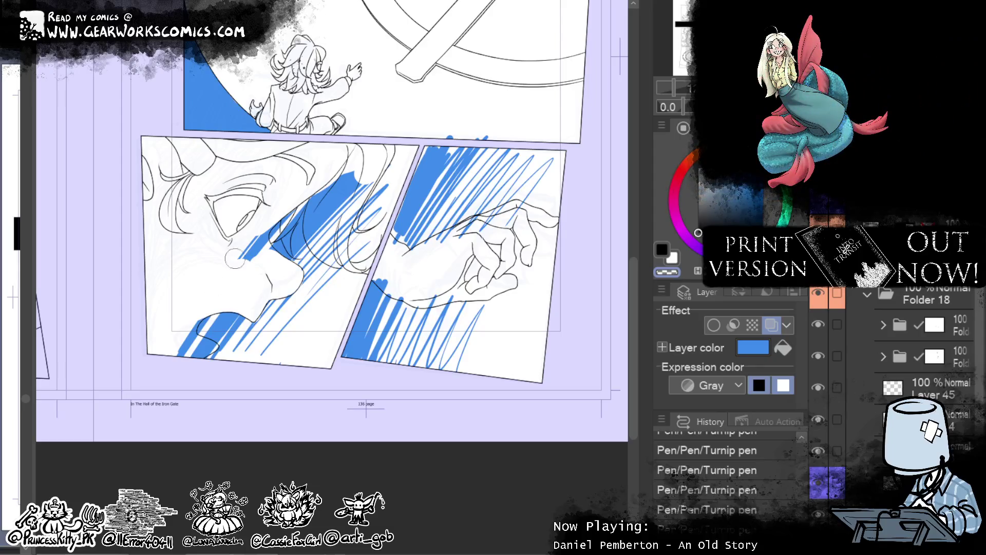
{"action": "mouse_move", "coordinate": [276, 196]}
{"action": "left_mouse_down"}
{"action": "mouse_move", "coordinate": [254, 254]}
{"action": "mouse_move", "coordinate": [329, 221]}
{"action": "left_mouse_up"}
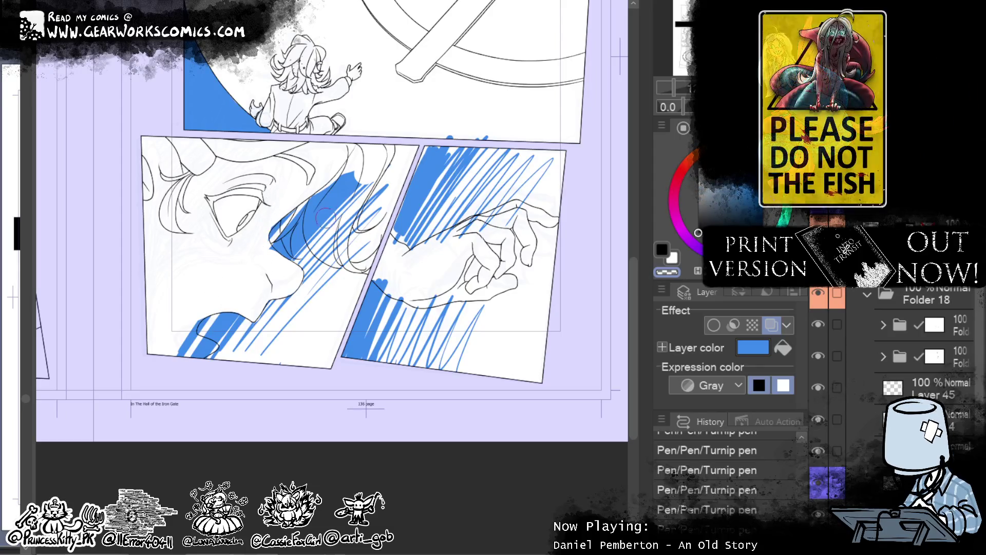
{"action": "left_click_drag", "start_coordinate": [332, 268], "coordinate": [319, 205]}
{"action": "mouse_move", "coordinate": [324, 251]}
{"action": "left_mouse_down"}
{"action": "mouse_move", "coordinate": [321, 213]}
{"action": "mouse_move", "coordinate": [314, 239]}
{"action": "mouse_move", "coordinate": [329, 215]}
{"action": "left_mouse_up"}
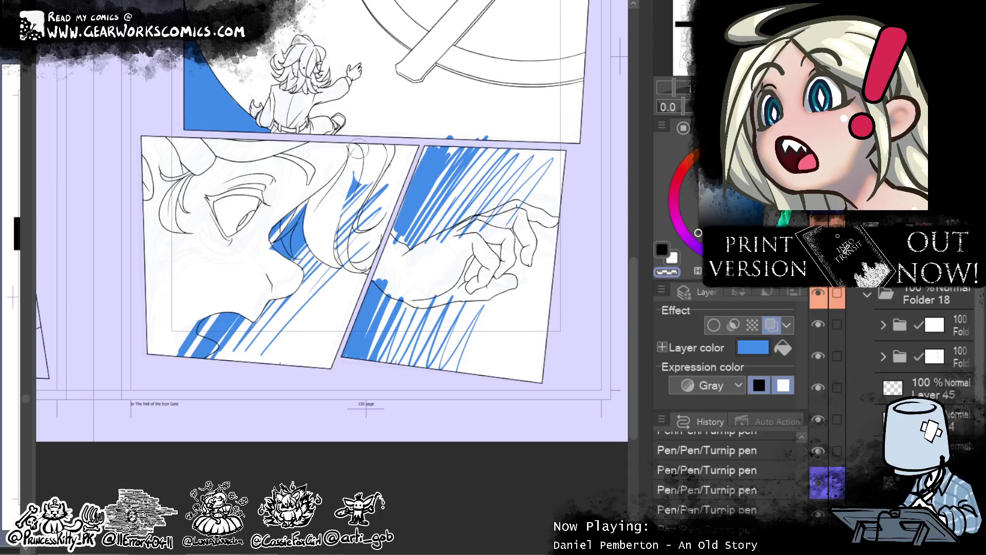
{"action": "left_click_drag", "start_coordinate": [343, 255], "coordinate": [353, 181]}
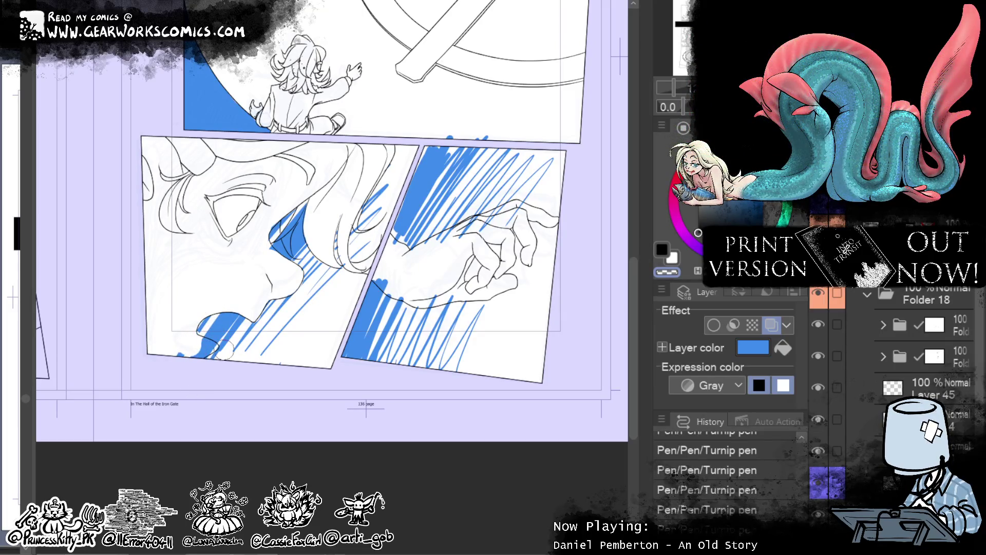
- Fill a white gap at the bottom-left blue and ink extra line strokes on the hair
{"action": "left_click_drag", "start_coordinate": [204, 347], "coordinate": [215, 349]}
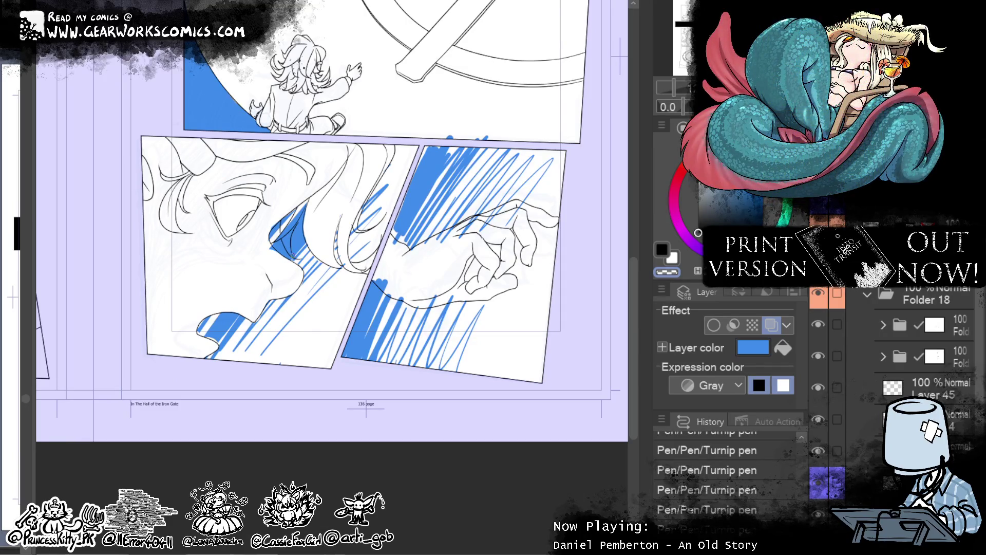
{"action": "left_click_drag", "start_coordinate": [294, 229], "coordinate": [273, 249]}
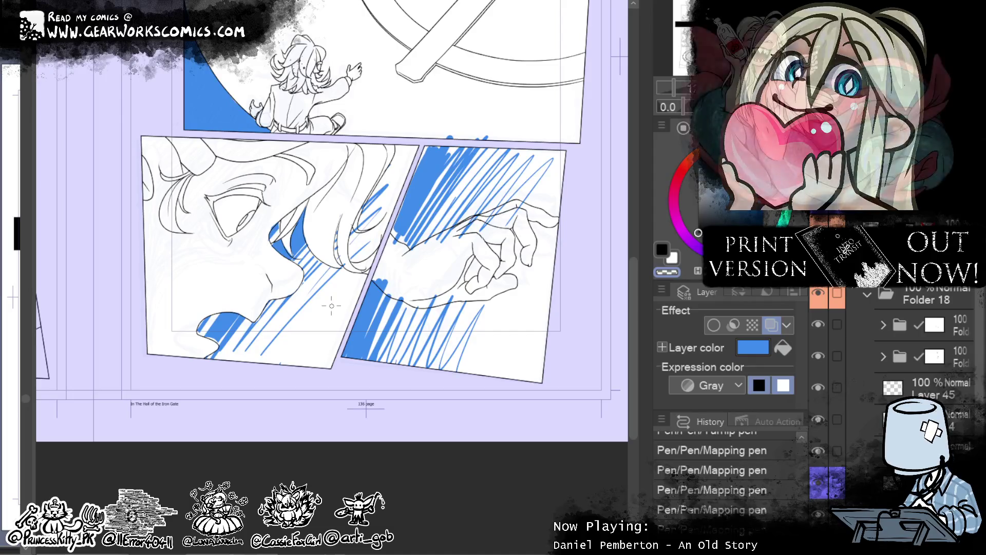
{"action": "left_click_drag", "start_coordinate": [331, 310], "coordinate": [308, 311]}
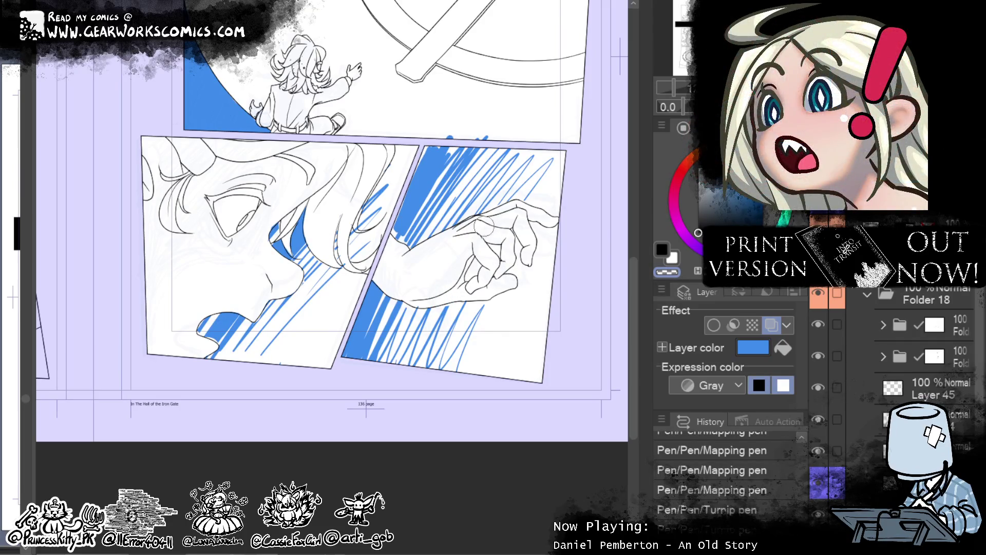
{"action": "mouse_move", "coordinate": [565, 263]}
{"action": "left_mouse_down"}
{"action": "mouse_move", "coordinate": [498, 336]}
{"action": "mouse_move", "coordinate": [518, 361]}
{"action": "left_mouse_up"}
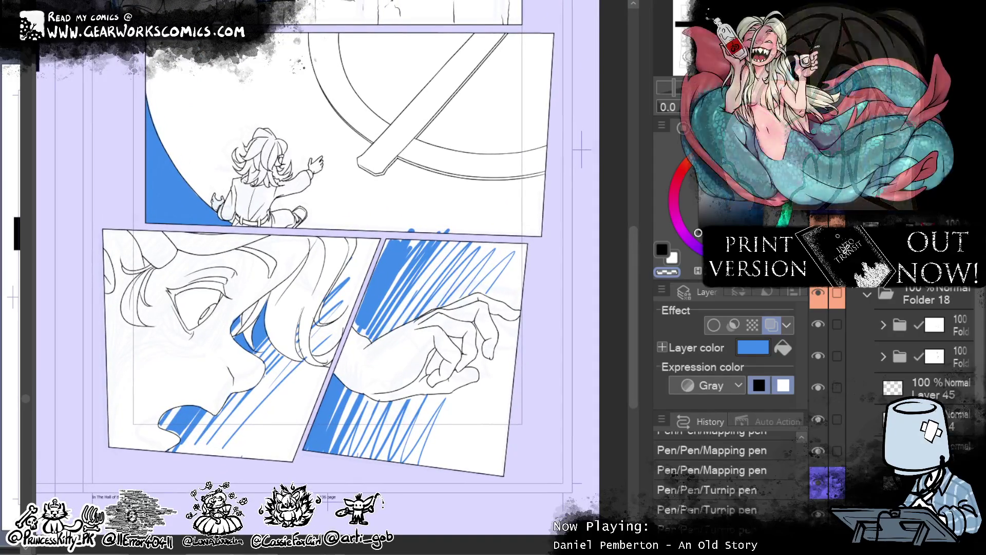
{"action": "mouse_move", "coordinate": [316, 326]}
{"action": "left_mouse_down"}
{"action": "mouse_move", "coordinate": [322, 314]}
{"action": "mouse_move", "coordinate": [306, 349]}
{"action": "left_mouse_up"}
{"action": "left_click_drag", "start_coordinate": [304, 334], "coordinate": [310, 364]}
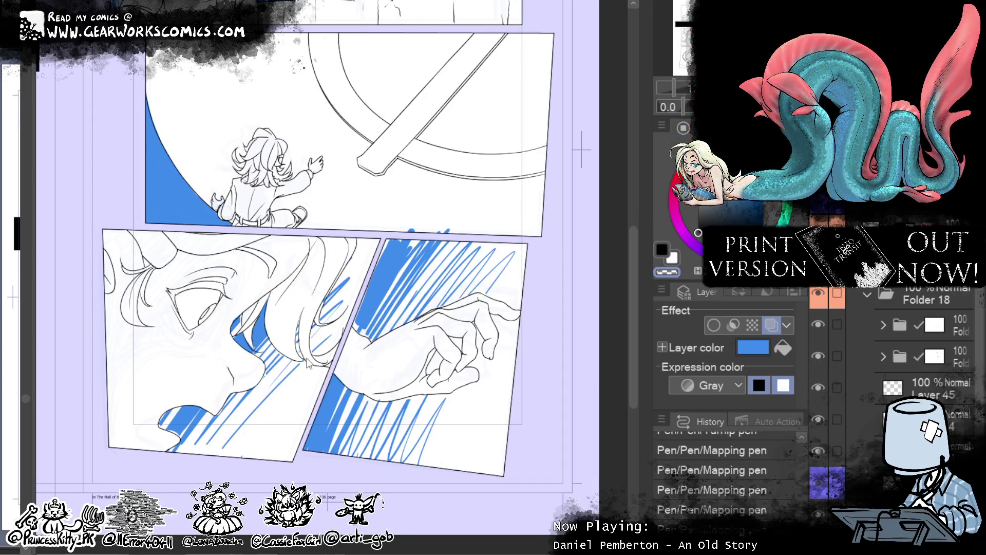
{"action": "left_click_drag", "start_coordinate": [247, 359], "coordinate": [251, 371]}
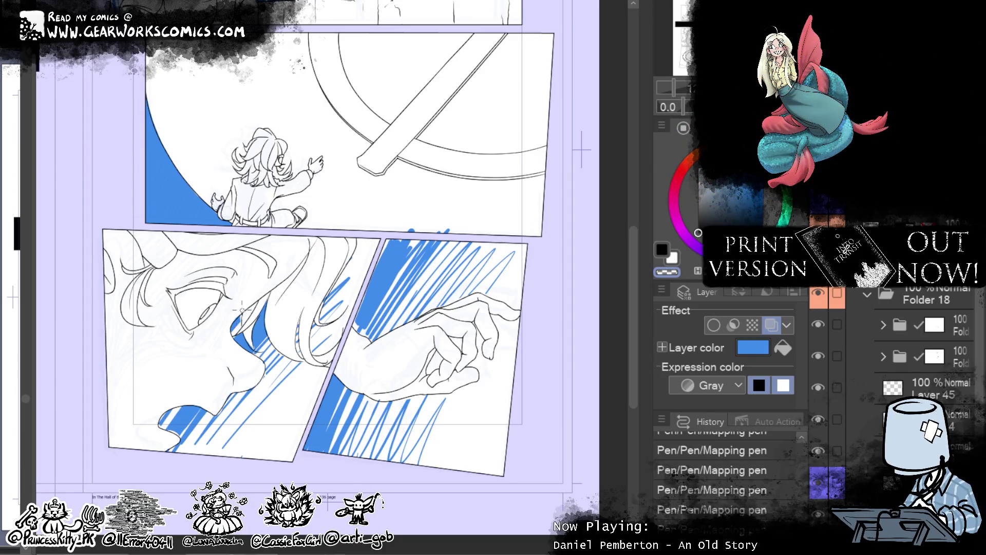
{"action": "scroll", "coordinate": [243, 309], "scroll_direction": "up", "scroll_amount": 6}
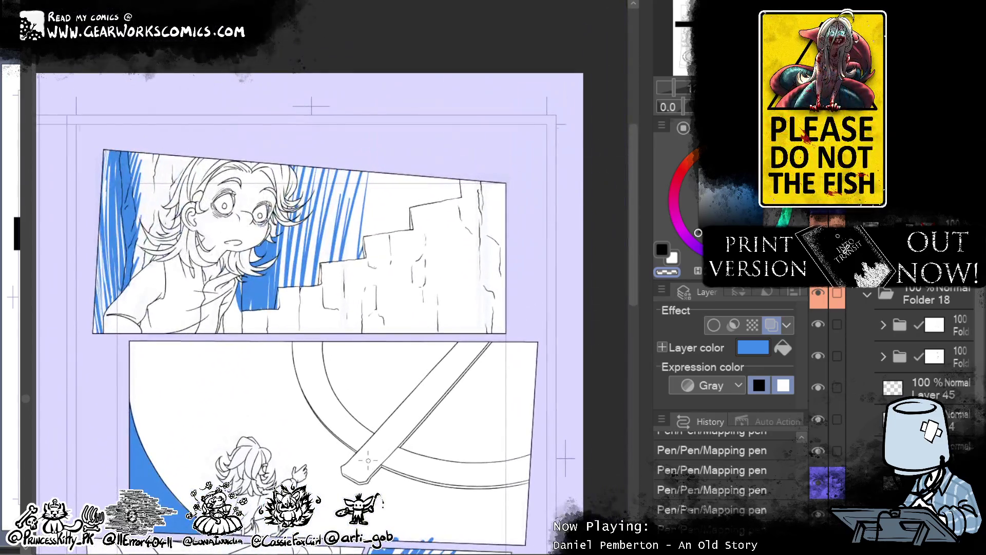
- Fit the whole two-page spread in view with Ctrl+0 and collapse Folder 18
{"action": "scroll", "coordinate": [522, 352], "scroll_direction": "down", "scroll_amount": 4}
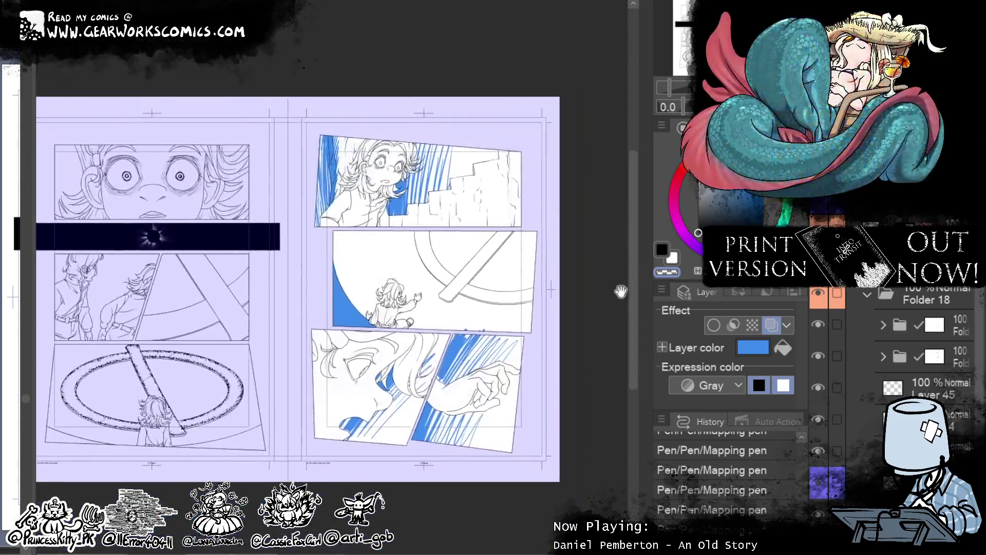
{"action": "mouse_move", "coordinate": [549, 444]}
{"action": "left_mouse_down"}
{"action": "mouse_move", "coordinate": [429, 443]}
{"action": "mouse_move", "coordinate": [430, 505]}
{"action": "left_mouse_up"}
{"action": "scroll", "coordinate": [382, 501], "scroll_direction": "up", "scroll_amount": 2}
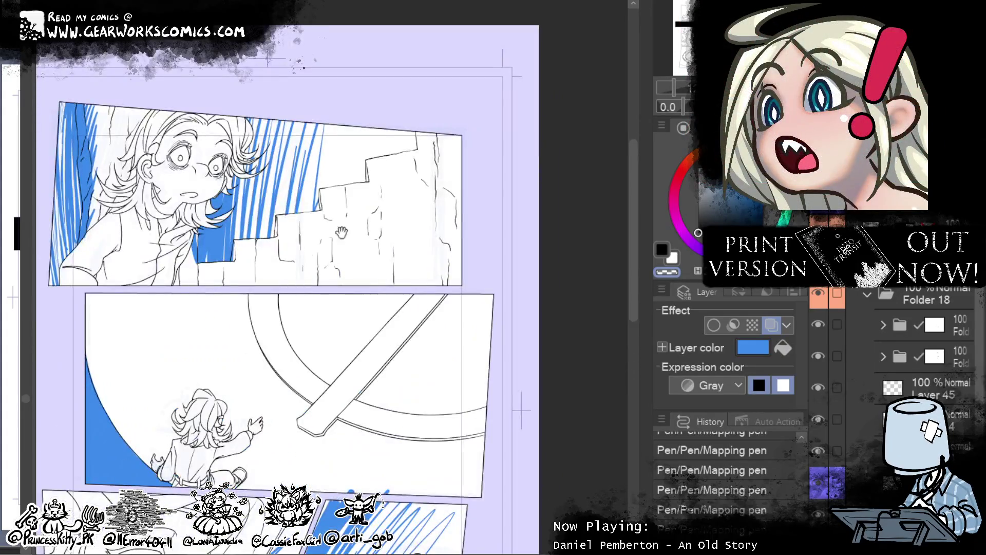
{"action": "left_click_drag", "start_coordinate": [333, 229], "coordinate": [469, 236]}
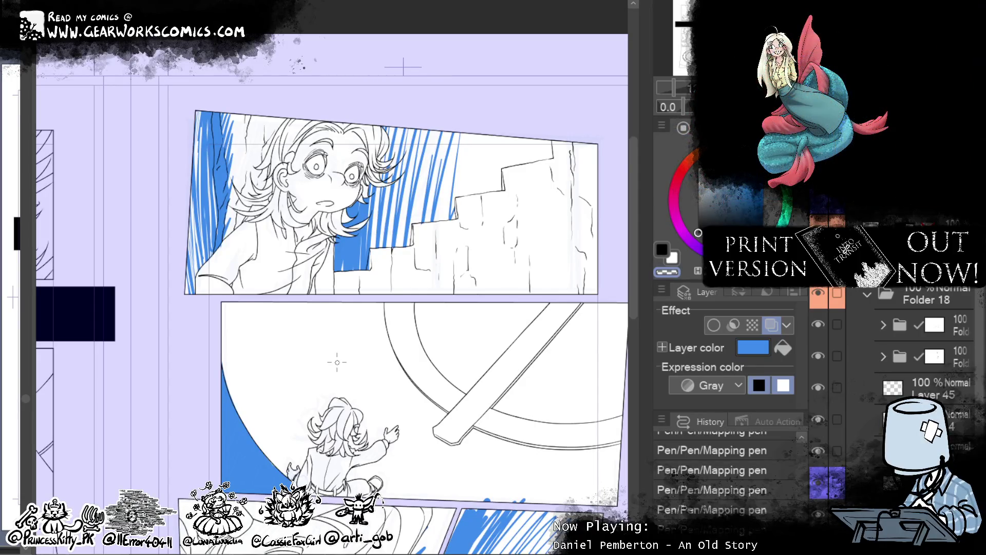
{"action": "key", "text": "ctrl+0"}
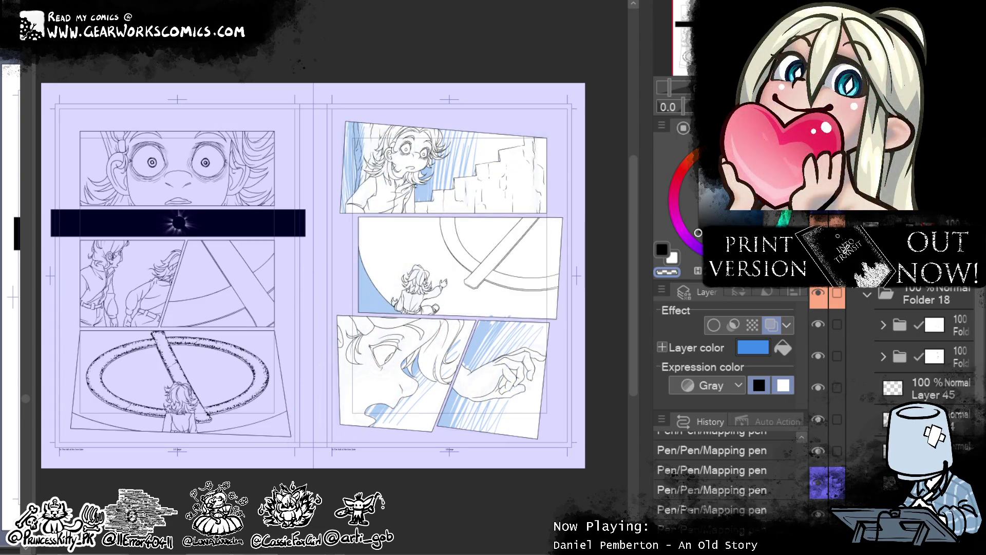
{"action": "left_click", "coordinate": [868, 294]}
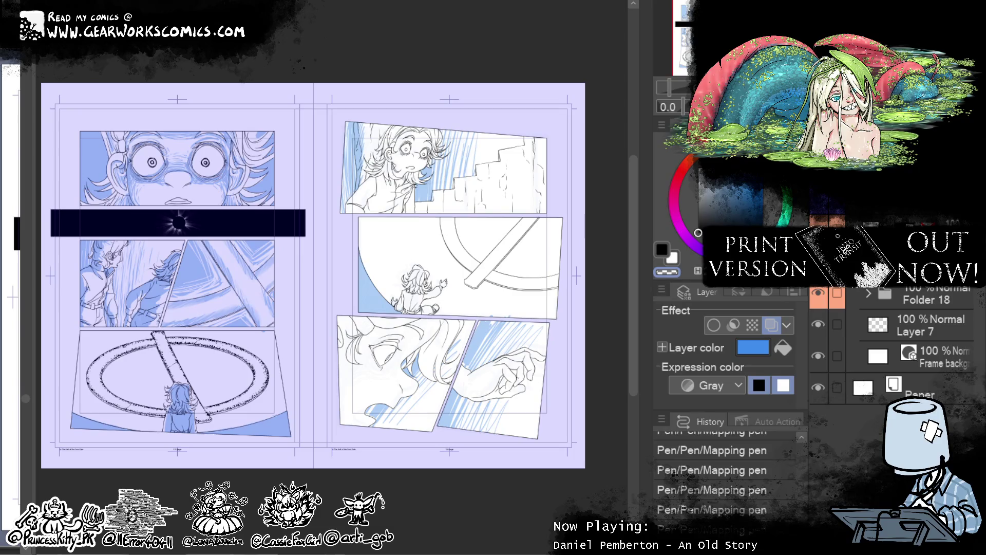
{"action": "scroll", "coordinate": [409, 132], "scroll_direction": "up", "scroll_amount": 6}
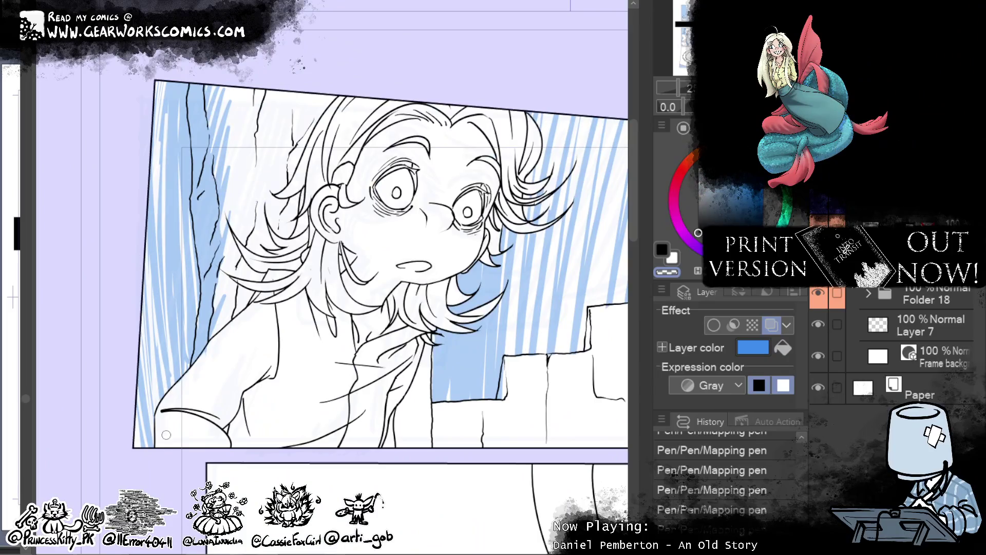
- Paint light blue shading under the chin, along the neck and near the bottom-left corner
{"action": "mouse_move", "coordinate": [181, 446]}
{"action": "left_mouse_down"}
{"action": "mouse_move", "coordinate": [162, 435]}
{"action": "mouse_move", "coordinate": [187, 396]}
{"action": "mouse_move", "coordinate": [216, 396]}
{"action": "mouse_move", "coordinate": [205, 372]}
{"action": "mouse_move", "coordinate": [185, 386]}
{"action": "mouse_move", "coordinate": [234, 317]}
{"action": "mouse_move", "coordinate": [257, 341]}
{"action": "mouse_move", "coordinate": [244, 327]}
{"action": "mouse_move", "coordinate": [260, 301]}
{"action": "left_mouse_up"}
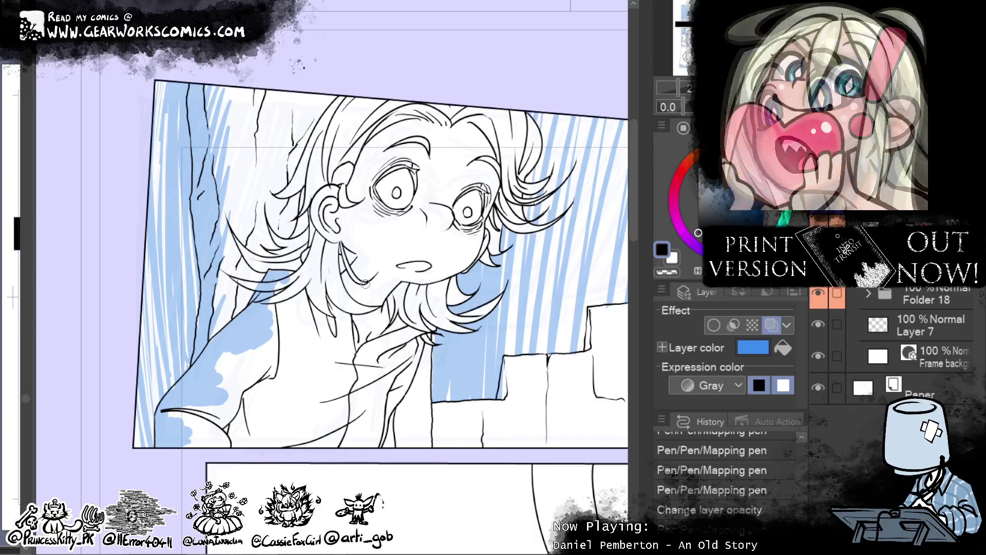
{"action": "left_click_drag", "start_coordinate": [334, 306], "coordinate": [328, 241]}
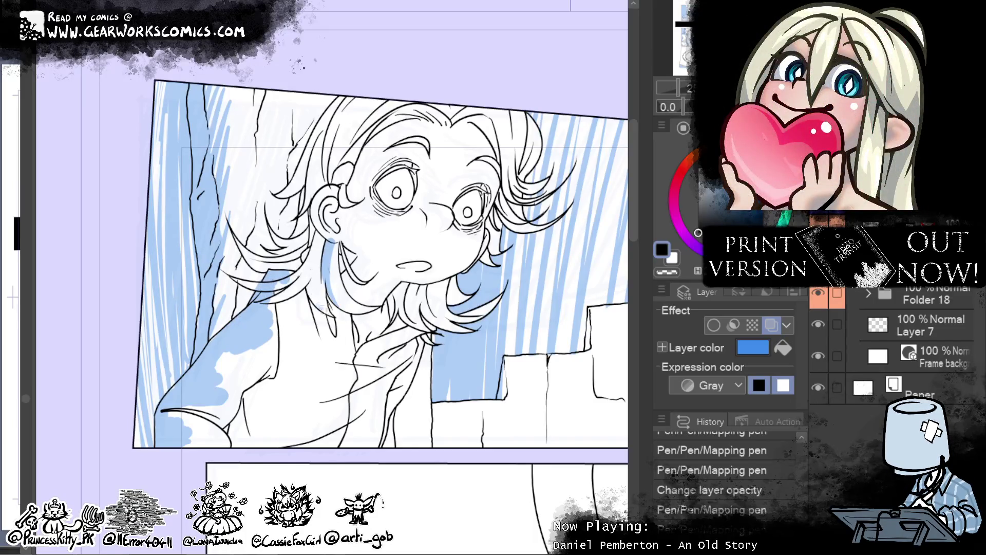
{"action": "mouse_move", "coordinate": [293, 283]}
{"action": "left_mouse_down"}
{"action": "mouse_move", "coordinate": [275, 289]}
{"action": "mouse_move", "coordinate": [316, 220]}
{"action": "mouse_move", "coordinate": [298, 239]}
{"action": "left_mouse_up"}
{"action": "left_click_drag", "start_coordinate": [288, 272], "coordinate": [252, 257]}
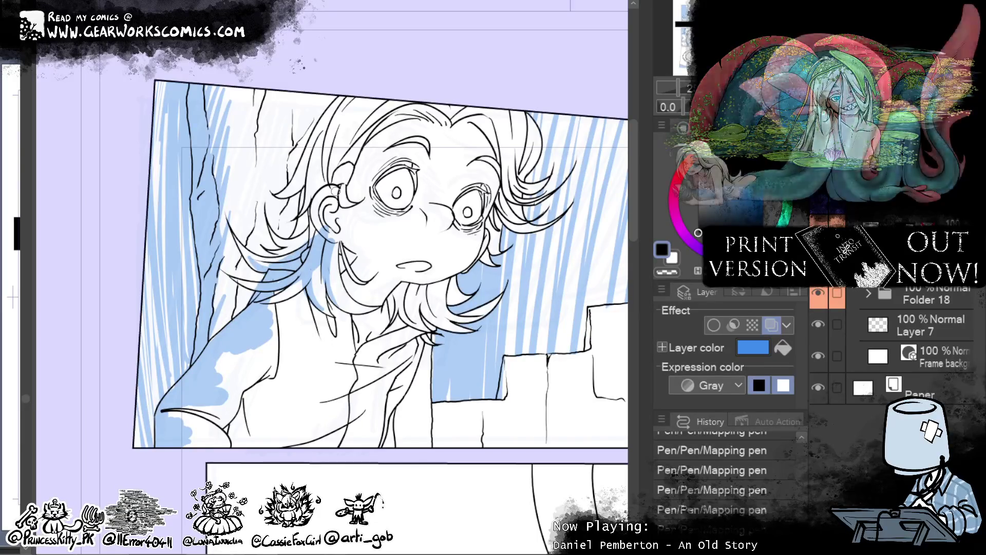
- Shade the upper-left hair strands in blue and erase overflow with the transparent colour
{"action": "left_click", "coordinate": [667, 273]}
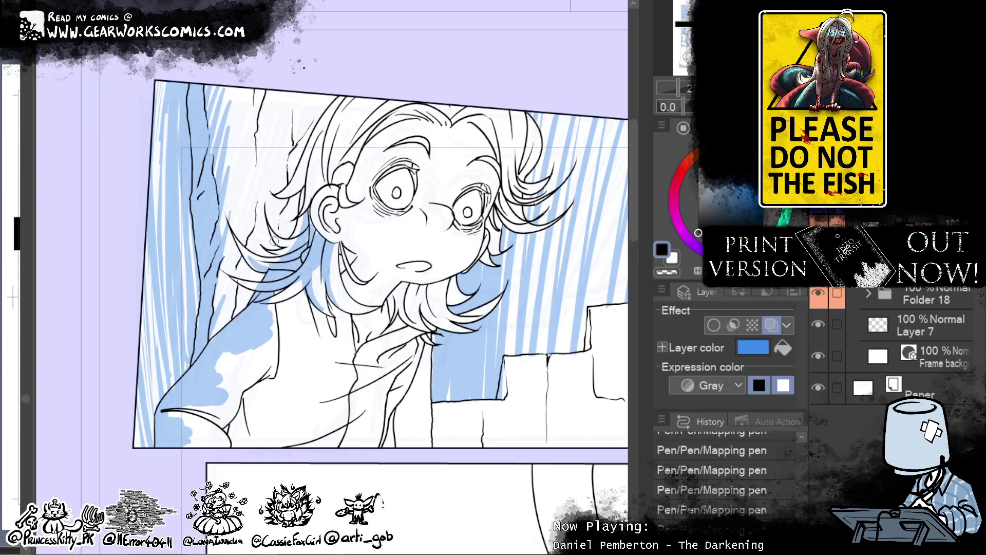
{"action": "mouse_move", "coordinate": [391, 110]}
{"action": "left_mouse_down"}
{"action": "mouse_move", "coordinate": [353, 166]}
{"action": "mouse_move", "coordinate": [368, 109]}
{"action": "mouse_move", "coordinate": [331, 128]}
{"action": "mouse_move", "coordinate": [316, 164]}
{"action": "mouse_move", "coordinate": [324, 104]}
{"action": "left_mouse_up"}
{"action": "left_click_drag", "start_coordinate": [308, 167], "coordinate": [290, 191]}
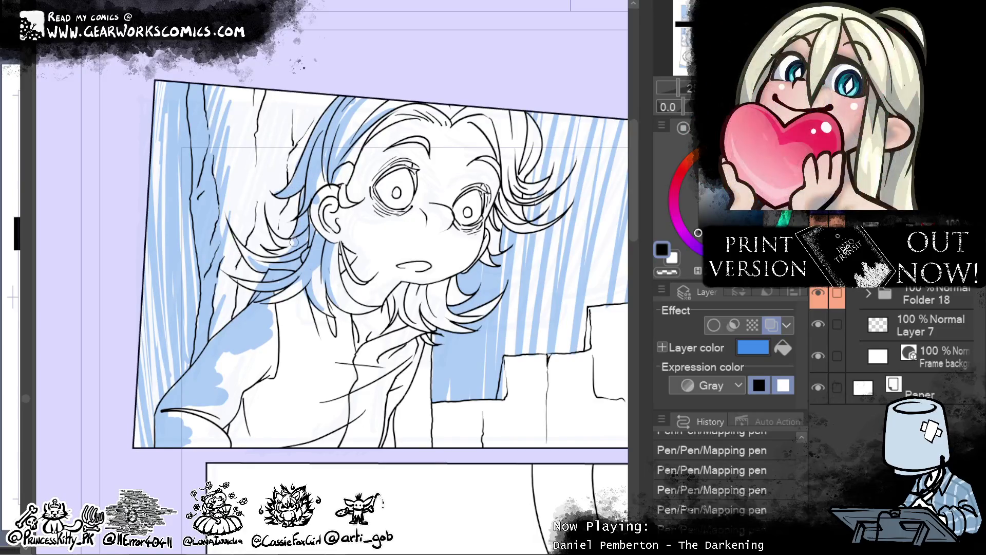
{"action": "left_click_drag", "start_coordinate": [520, 303], "coordinate": [460, 295]}
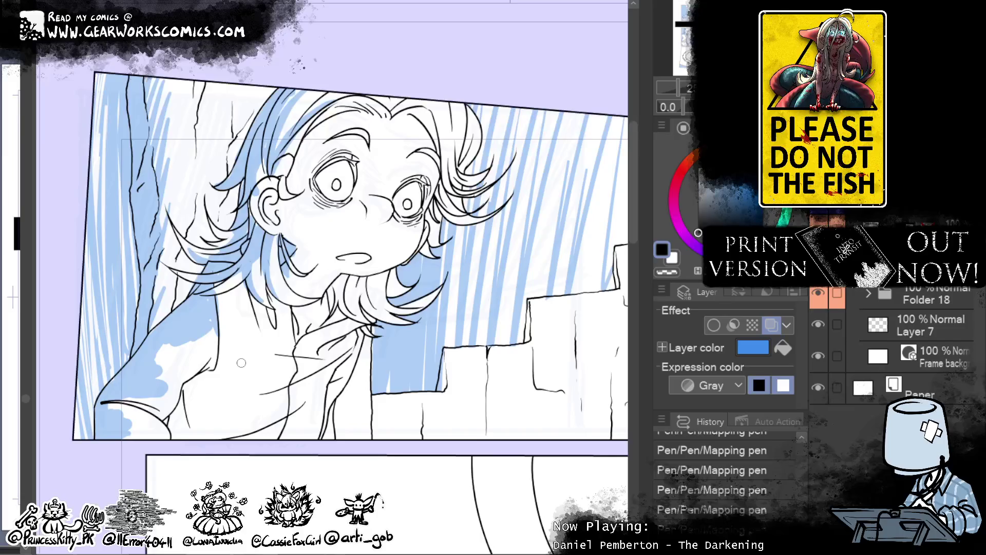
{"action": "left_click", "coordinate": [666, 271]}
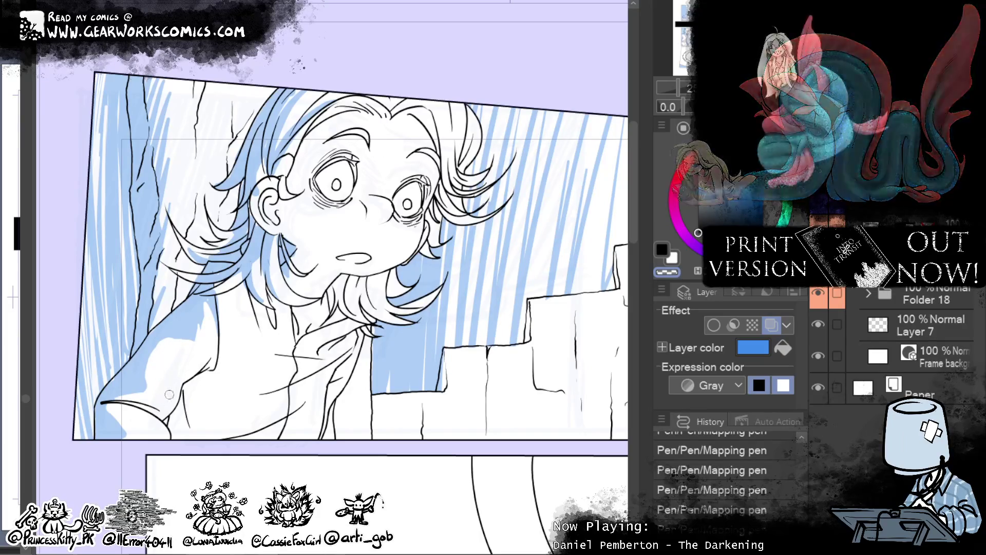
{"action": "left_click_drag", "start_coordinate": [538, 421], "coordinate": [545, 379]}
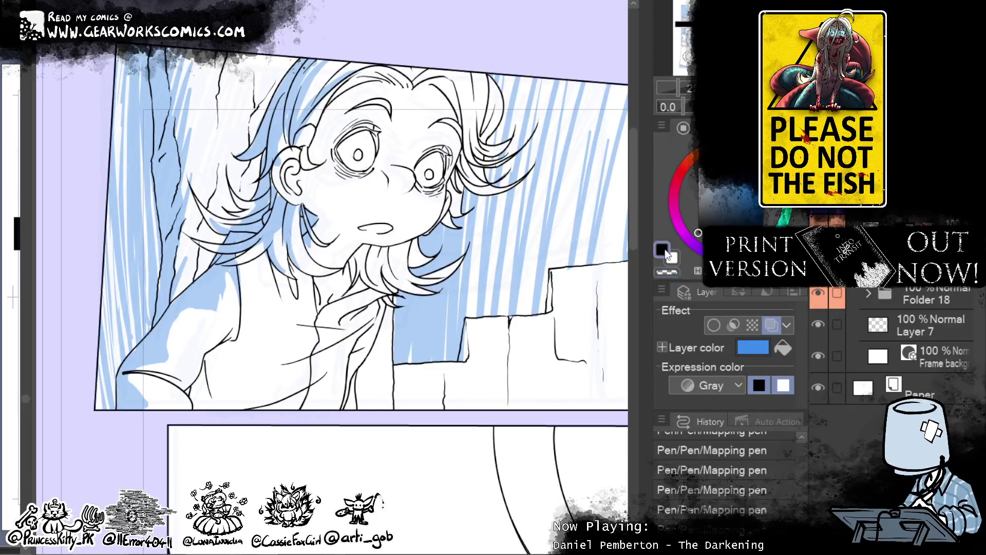
- Paint light blue shading along the character's hairline and reset the drawing colour to black
{"action": "scroll", "coordinate": [334, 256], "scroll_direction": "up", "scroll_amount": 3}
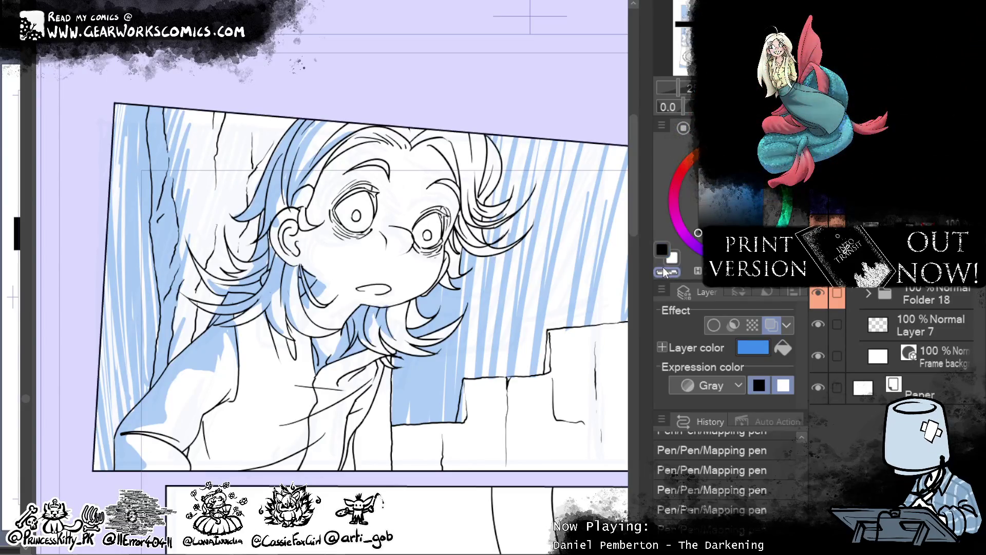
{"action": "left_click_drag", "start_coordinate": [296, 265], "coordinate": [207, 251]}
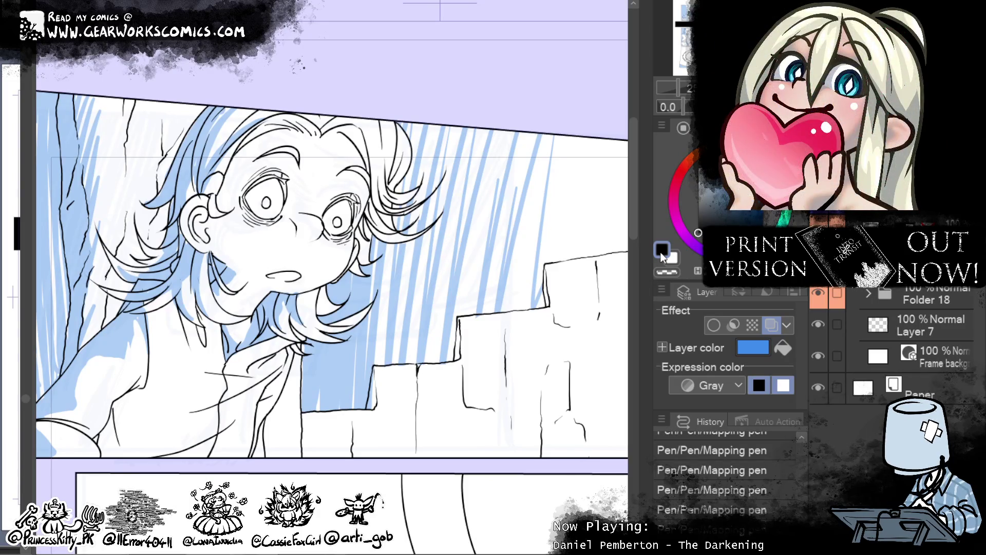
{"action": "left_click_drag", "start_coordinate": [457, 357], "coordinate": [498, 409]}
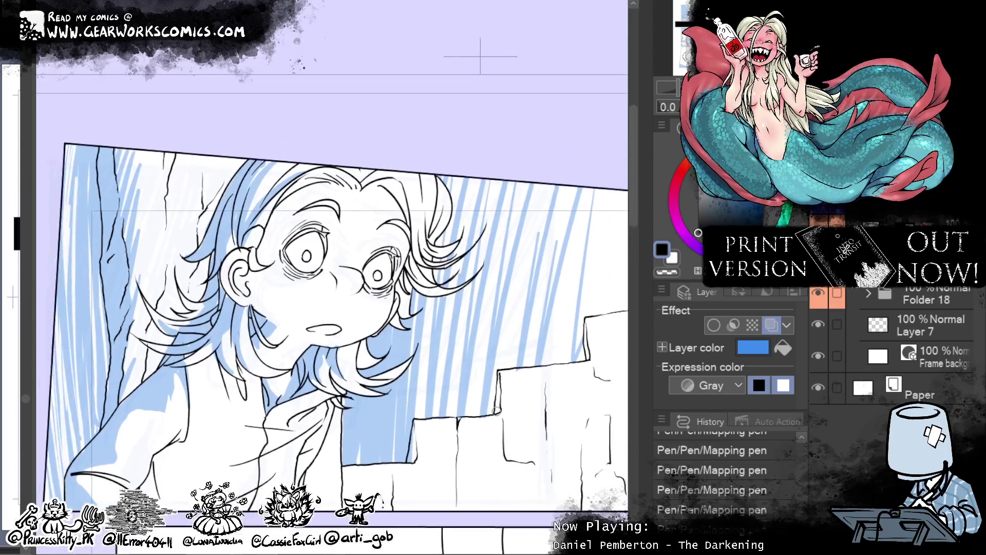
{"action": "left_click_drag", "start_coordinate": [392, 196], "coordinate": [387, 202]}
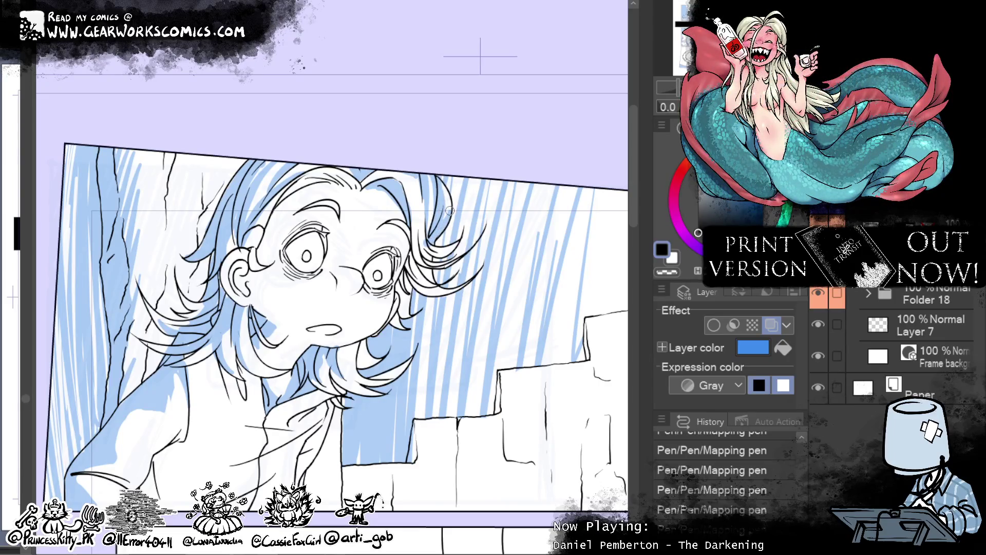
{"action": "left_click", "coordinate": [667, 272]}
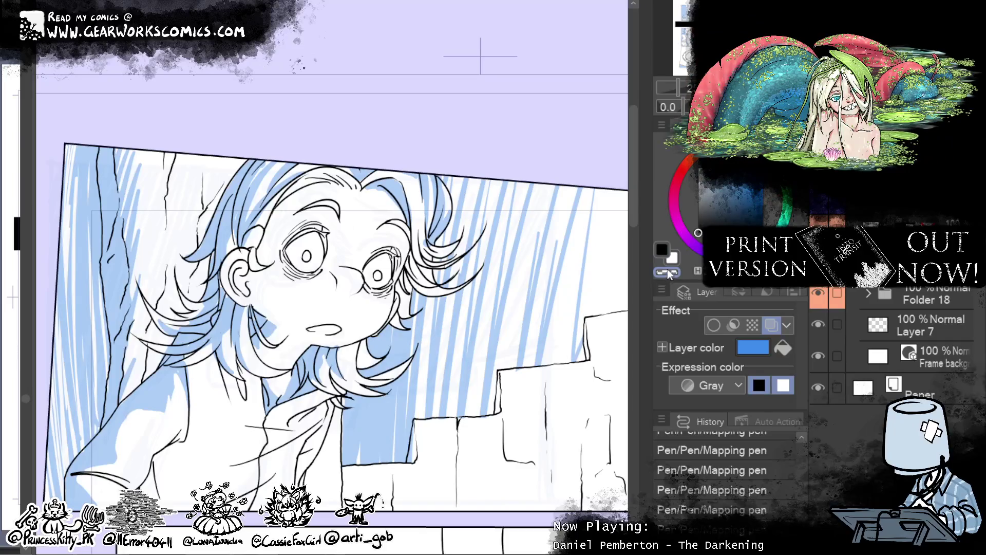
{"action": "left_click", "coordinate": [660, 252]}
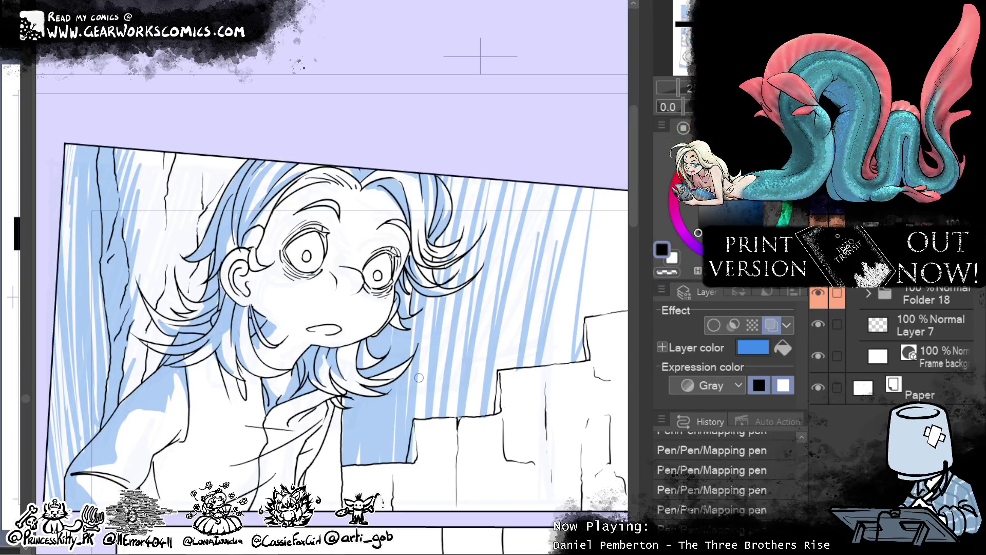
{"action": "mouse_move", "coordinate": [522, 438]}
{"action": "left_mouse_down"}
{"action": "mouse_move", "coordinate": [622, 382]}
{"action": "mouse_move", "coordinate": [624, 348]}
{"action": "left_mouse_up"}
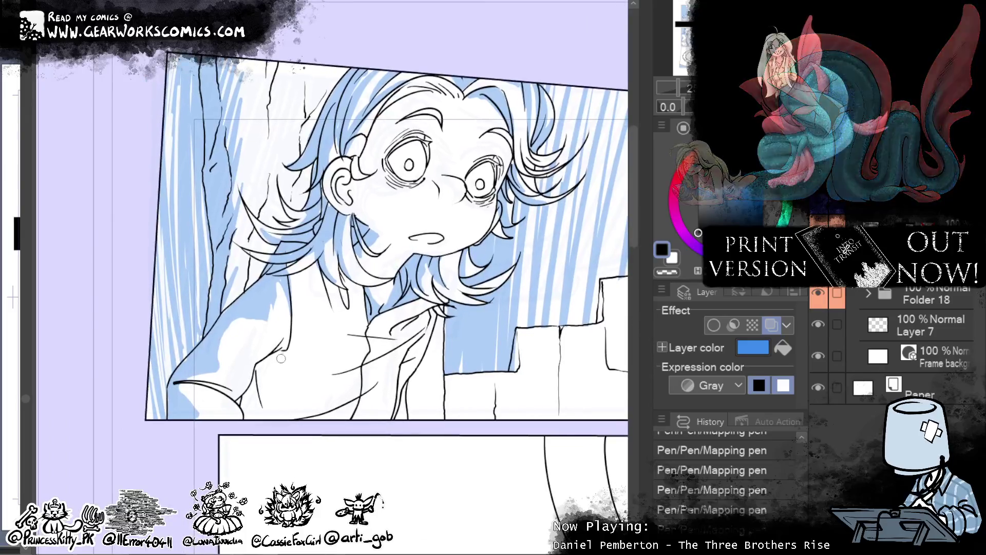
- Shade the character's shoulder and the area below the arm in blue
{"action": "mouse_move", "coordinate": [264, 380]}
{"action": "left_mouse_down"}
{"action": "mouse_move", "coordinate": [291, 358]}
{"action": "mouse_move", "coordinate": [254, 385]}
{"action": "left_mouse_up"}
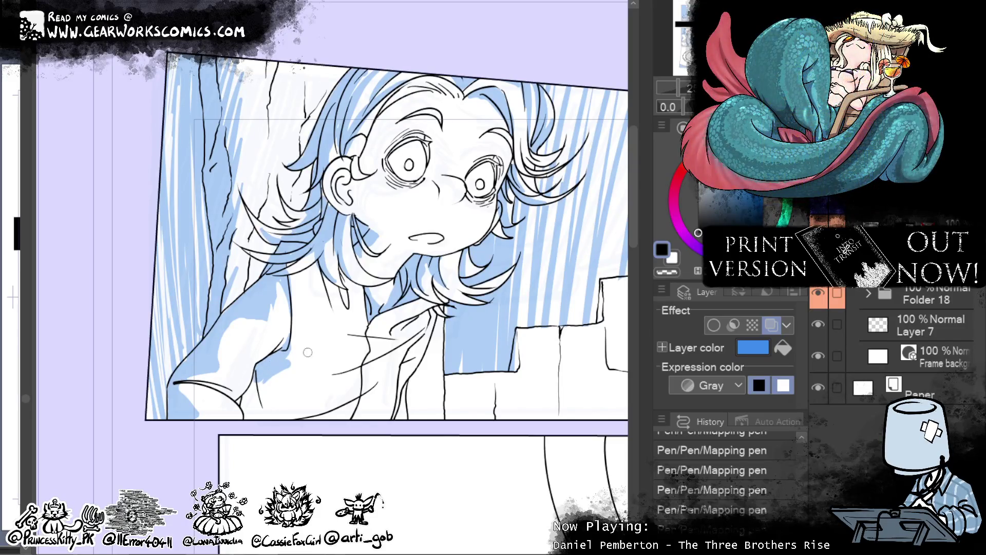
{"action": "left_click_drag", "start_coordinate": [268, 381], "coordinate": [250, 417]}
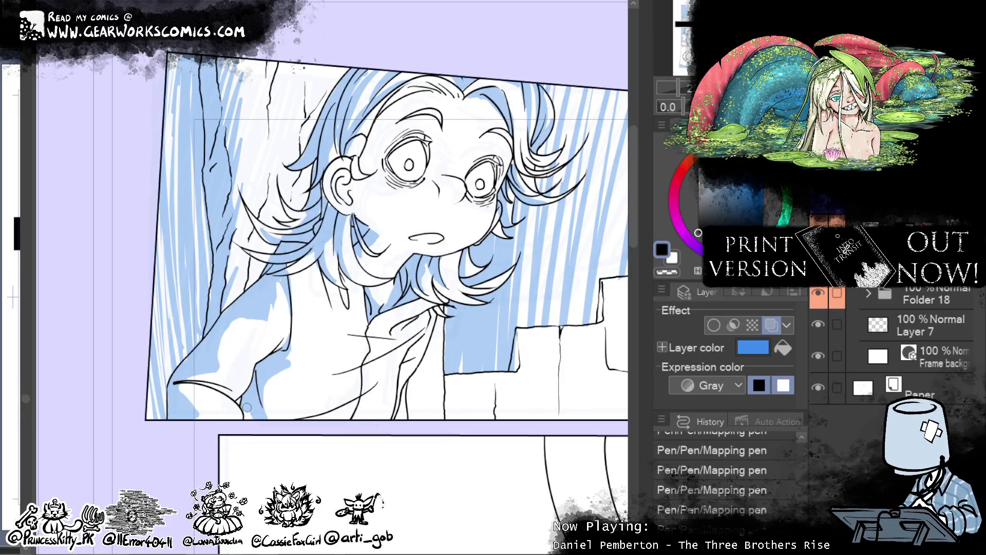
{"action": "mouse_move", "coordinate": [526, 466]}
{"action": "left_mouse_down"}
{"action": "mouse_move", "coordinate": [486, 466]}
{"action": "mouse_move", "coordinate": [454, 482]}
{"action": "mouse_move", "coordinate": [458, 495]}
{"action": "left_mouse_up"}
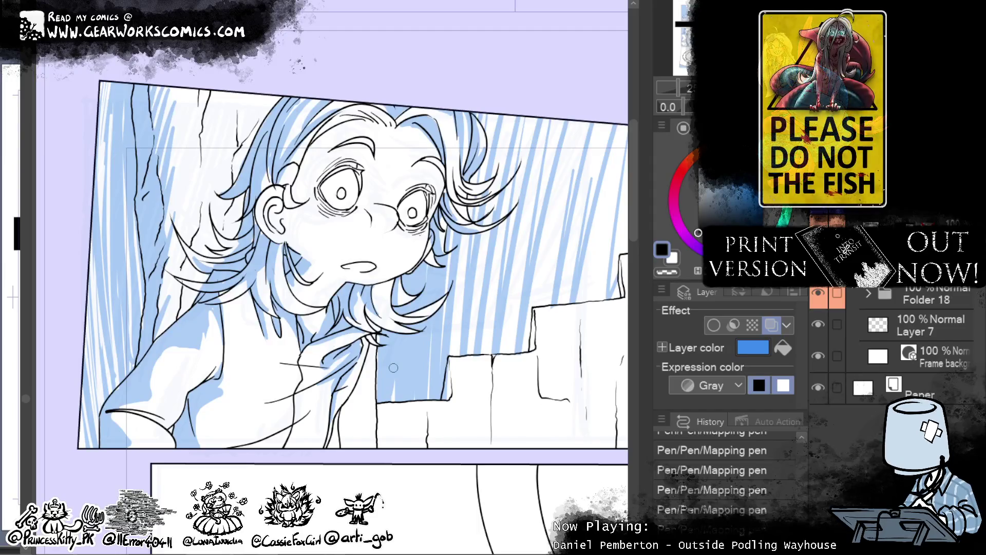
- Shade the nose bridge blue, ink lines under the eyes and by the ear, and erase a stray mark
{"action": "left_click_drag", "start_coordinate": [277, 244], "coordinate": [291, 261]}
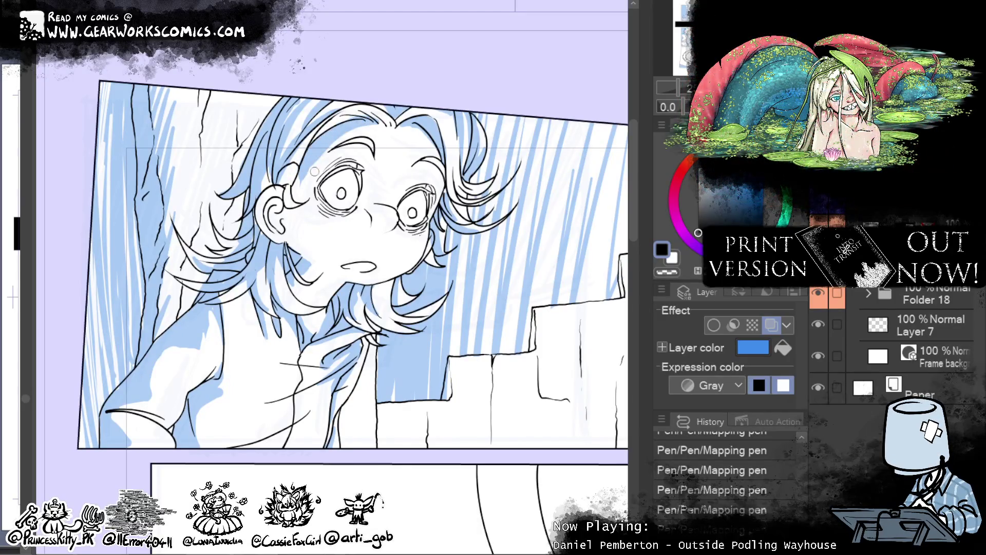
{"action": "mouse_move", "coordinate": [360, 191]}
{"action": "left_mouse_down"}
{"action": "mouse_move", "coordinate": [363, 208]}
{"action": "mouse_move", "coordinate": [318, 211]}
{"action": "left_mouse_up"}
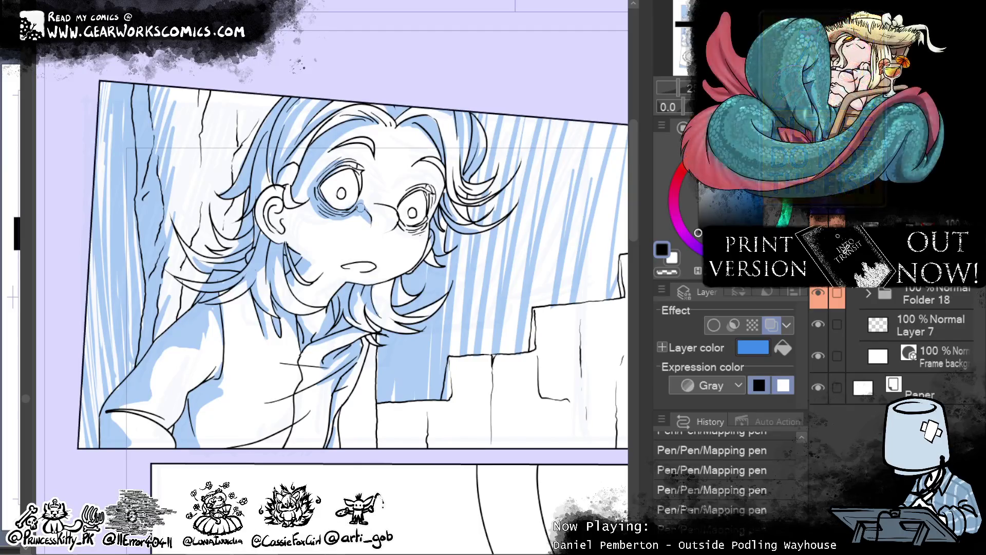
{"action": "left_click_drag", "start_coordinate": [381, 201], "coordinate": [402, 225]}
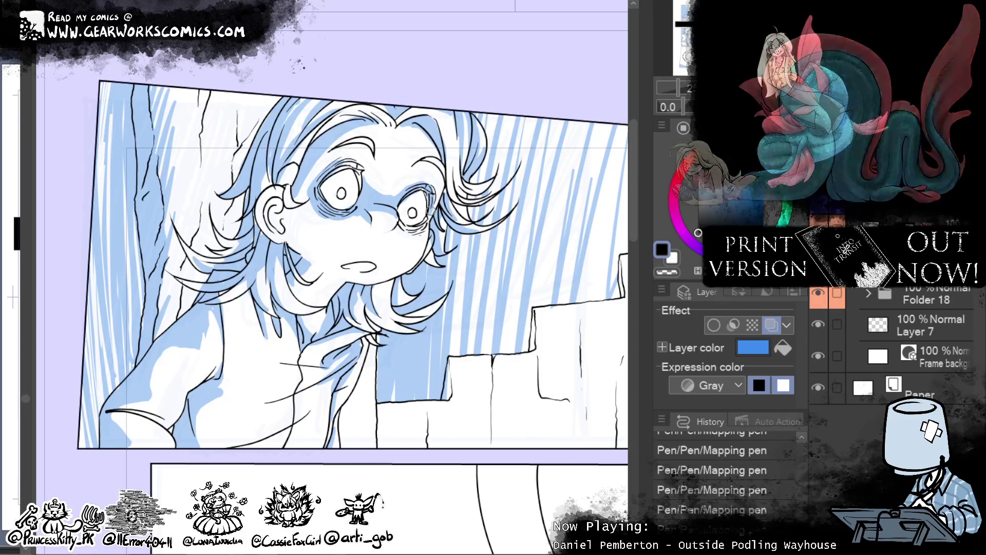
{"action": "left_click_drag", "start_coordinate": [428, 227], "coordinate": [400, 233]}
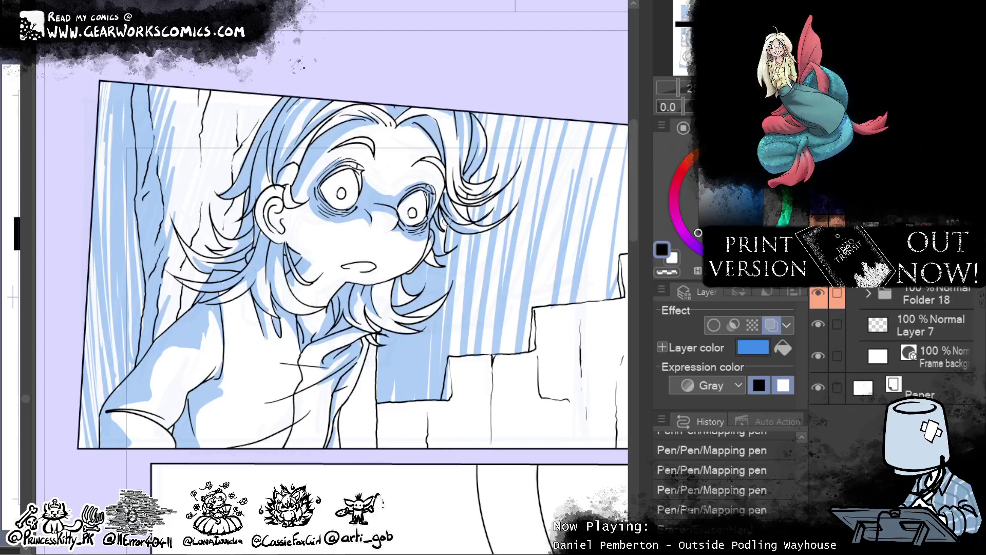
{"action": "left_click_drag", "start_coordinate": [420, 244], "coordinate": [428, 254]}
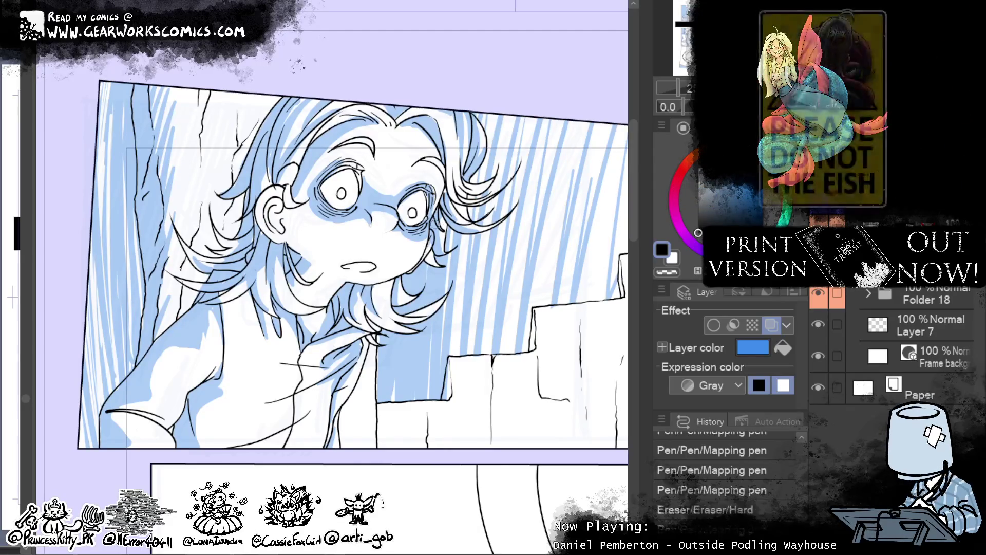
{"action": "mouse_move", "coordinate": [302, 232]}
{"action": "left_mouse_down"}
{"action": "mouse_move", "coordinate": [336, 193]}
{"action": "mouse_move", "coordinate": [304, 202]}
{"action": "left_mouse_up"}
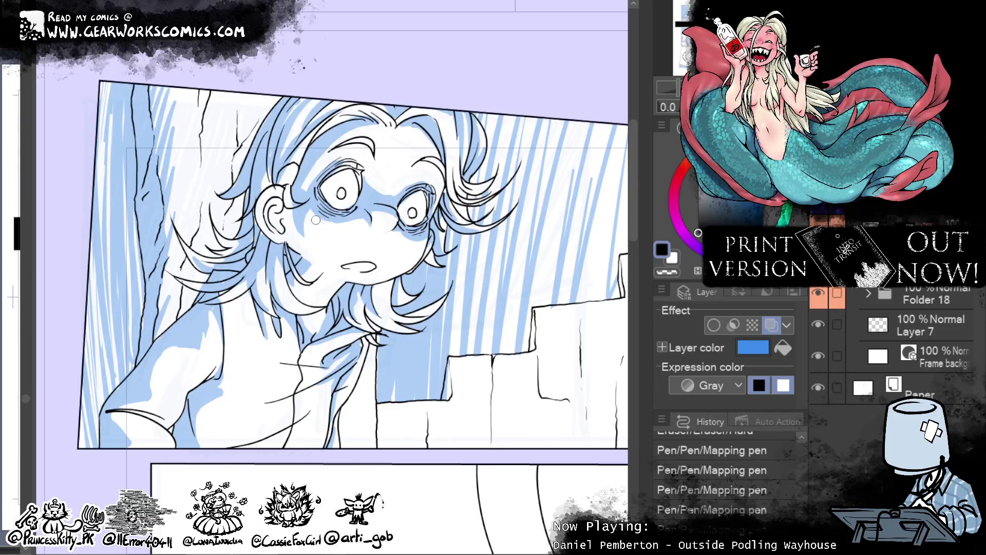
{"action": "left_click_drag", "start_coordinate": [289, 210], "coordinate": [308, 259]}
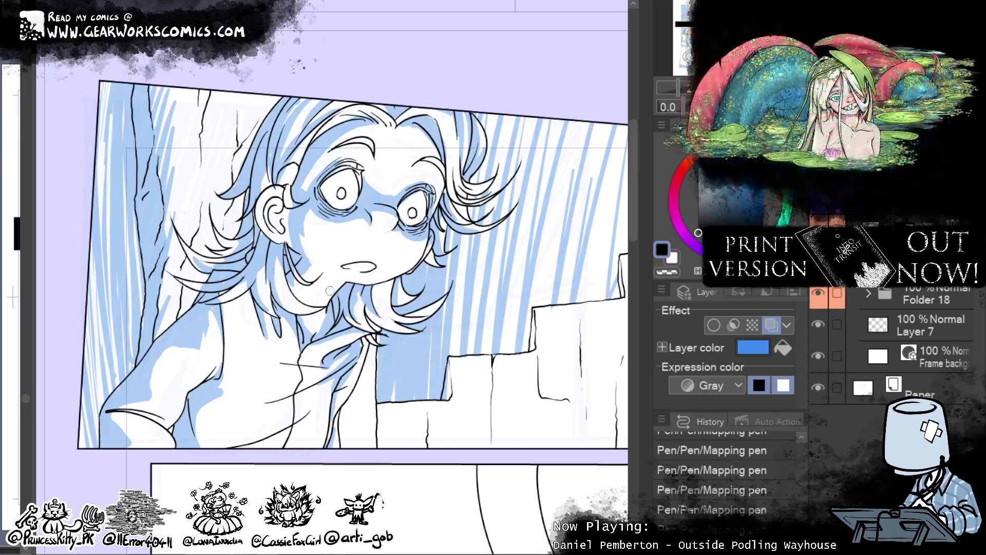
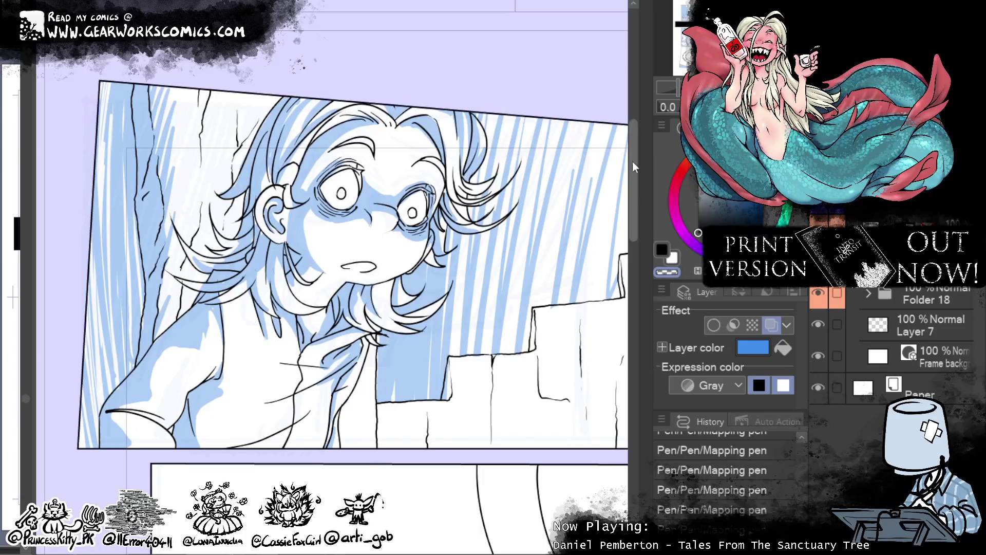
- Pan around the startled character's top panel, then make the transparent colour active with C
{"action": "mouse_move", "coordinate": [555, 152]}
{"action": "left_mouse_down"}
{"action": "mouse_move", "coordinate": [489, 160]}
{"action": "mouse_move", "coordinate": [504, 249]}
{"action": "mouse_move", "coordinate": [564, 110]}
{"action": "mouse_move", "coordinate": [475, 132]}
{"action": "left_mouse_up"}
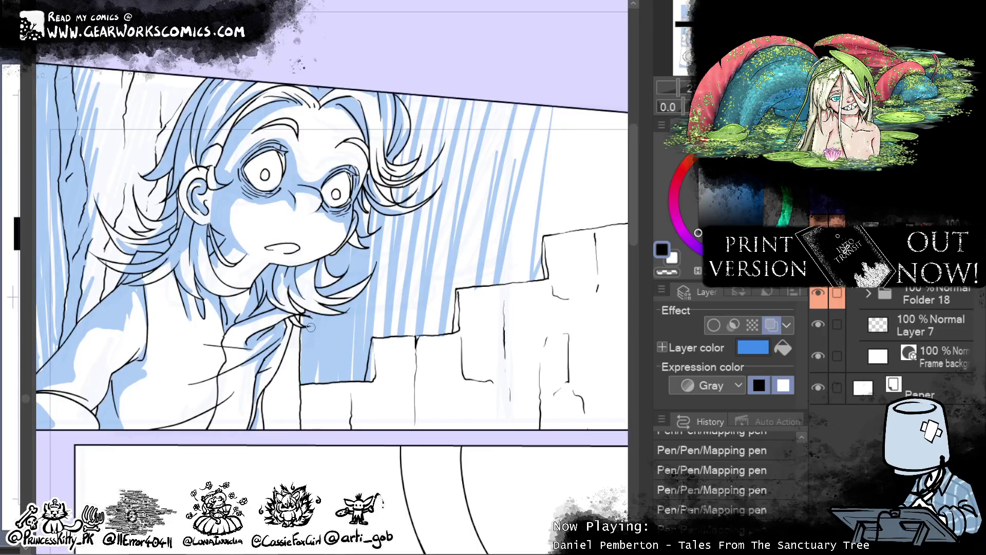
{"action": "scroll", "coordinate": [630, 229], "scroll_direction": "down", "scroll_amount": 1}
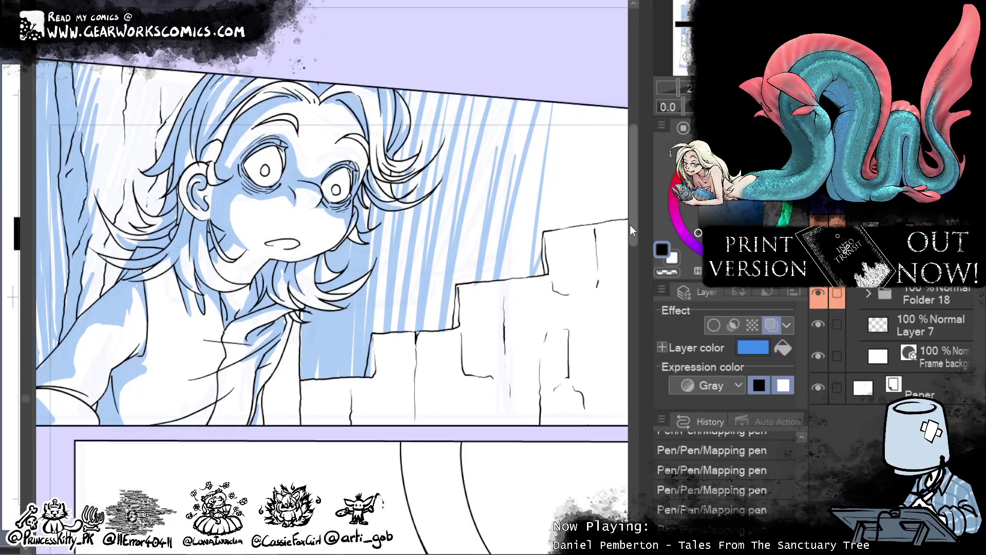
{"action": "scroll", "coordinate": [629, 223], "scroll_direction": "left", "scroll_amount": 3}
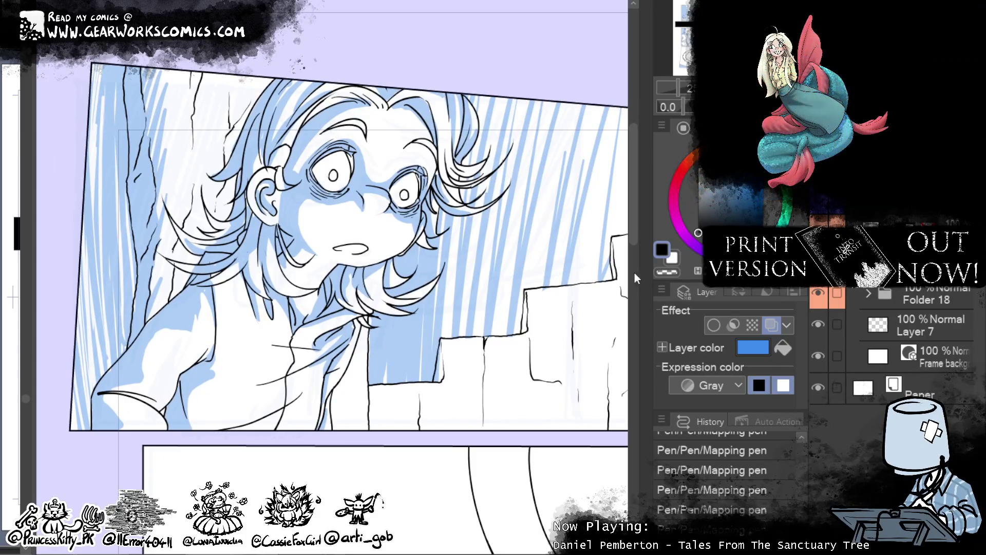
{"action": "mouse_move", "coordinate": [534, 344]}
{"action": "left_mouse_down"}
{"action": "mouse_move", "coordinate": [527, 448]}
{"action": "mouse_move", "coordinate": [523, 386]}
{"action": "left_mouse_up"}
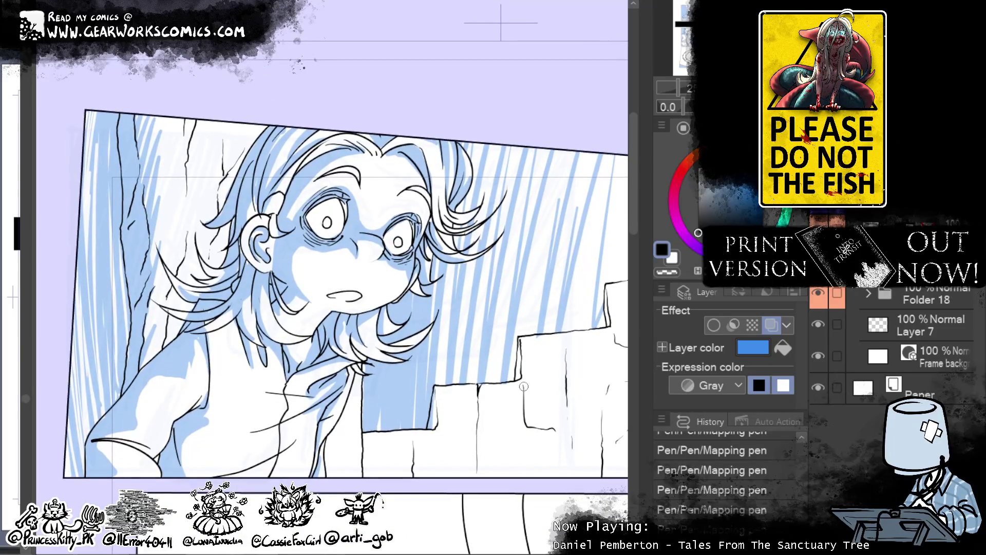
{"action": "key", "text": "c"}
{"action": "scroll", "coordinate": [545, 249], "scroll_direction": "down", "scroll_amount": 10}
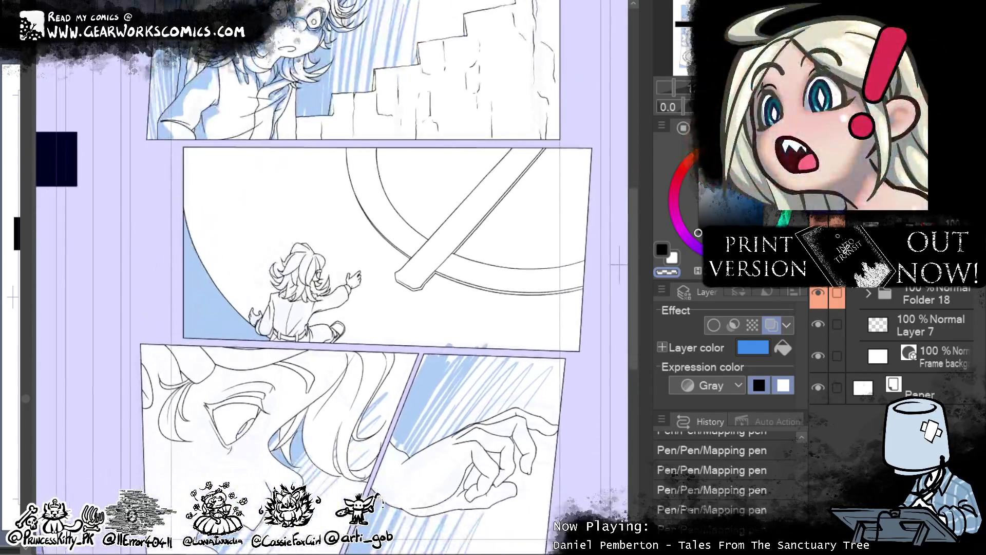
- Return to the main colour and shade the sitting character's hair strands light blue
{"action": "scroll", "coordinate": [267, 257], "scroll_direction": "up", "scroll_amount": 5}
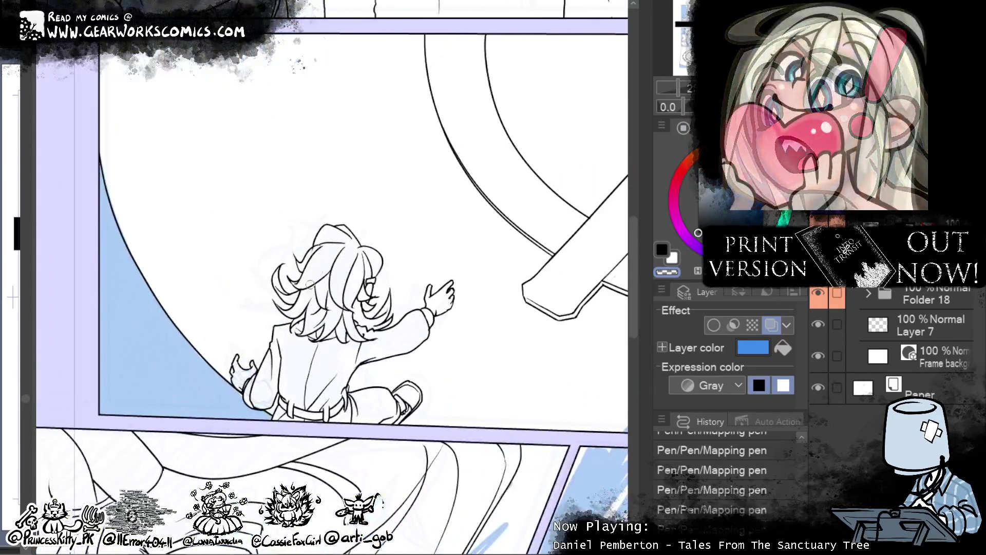
{"action": "left_click", "coordinate": [666, 252]}
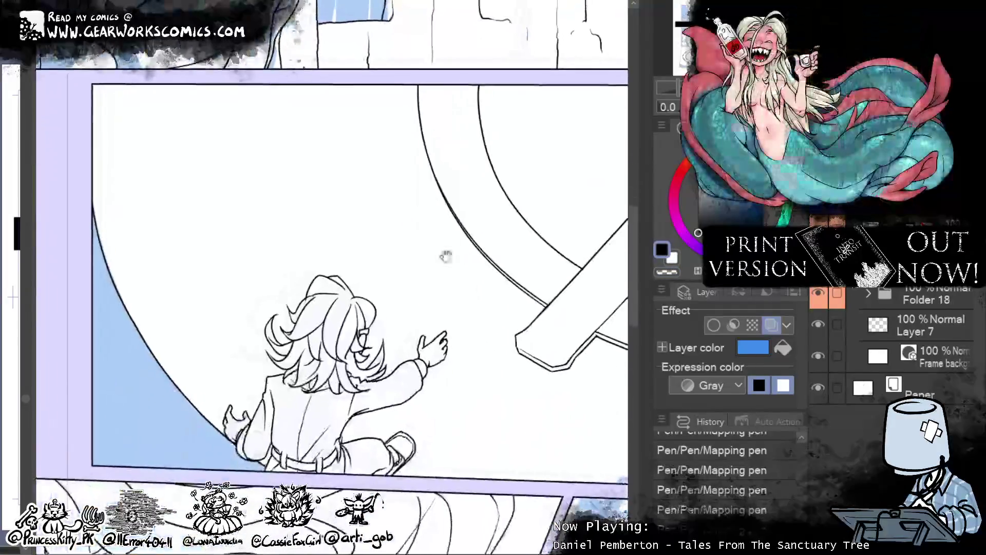
{"action": "mouse_move", "coordinate": [320, 303]}
{"action": "left_mouse_down"}
{"action": "mouse_move", "coordinate": [300, 354]}
{"action": "mouse_move", "coordinate": [307, 323]}
{"action": "left_mouse_up"}
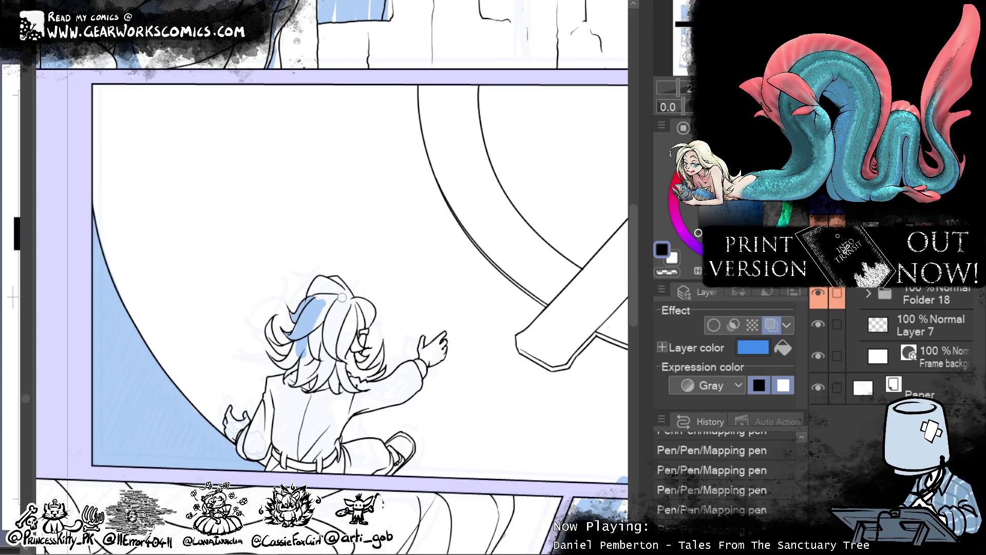
{"action": "mouse_move", "coordinate": [342, 297]}
{"action": "left_mouse_down"}
{"action": "mouse_move", "coordinate": [313, 328]}
{"action": "mouse_move", "coordinate": [339, 287]}
{"action": "left_mouse_up"}
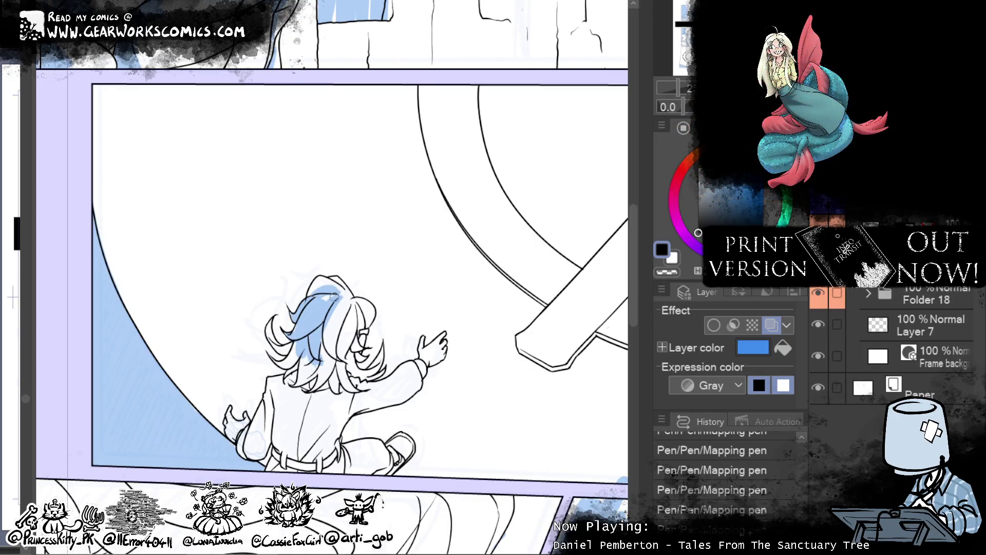
{"action": "left_click_drag", "start_coordinate": [348, 302], "coordinate": [337, 396]}
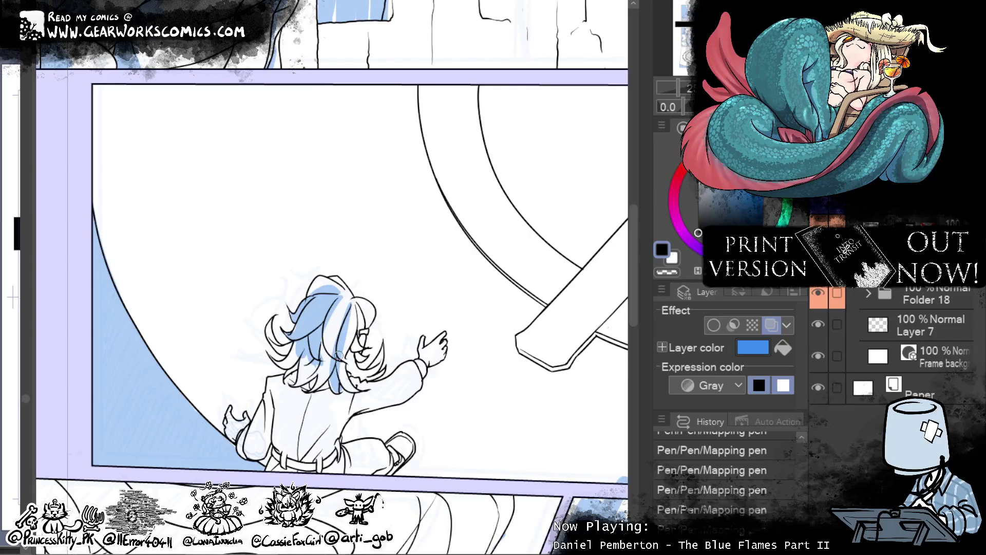
{"action": "mouse_move", "coordinate": [329, 306]}
{"action": "left_mouse_down"}
{"action": "mouse_move", "coordinate": [337, 368]}
{"action": "mouse_move", "coordinate": [308, 401]}
{"action": "mouse_move", "coordinate": [301, 359]}
{"action": "mouse_move", "coordinate": [288, 395]}
{"action": "mouse_move", "coordinate": [307, 366]}
{"action": "left_mouse_up"}
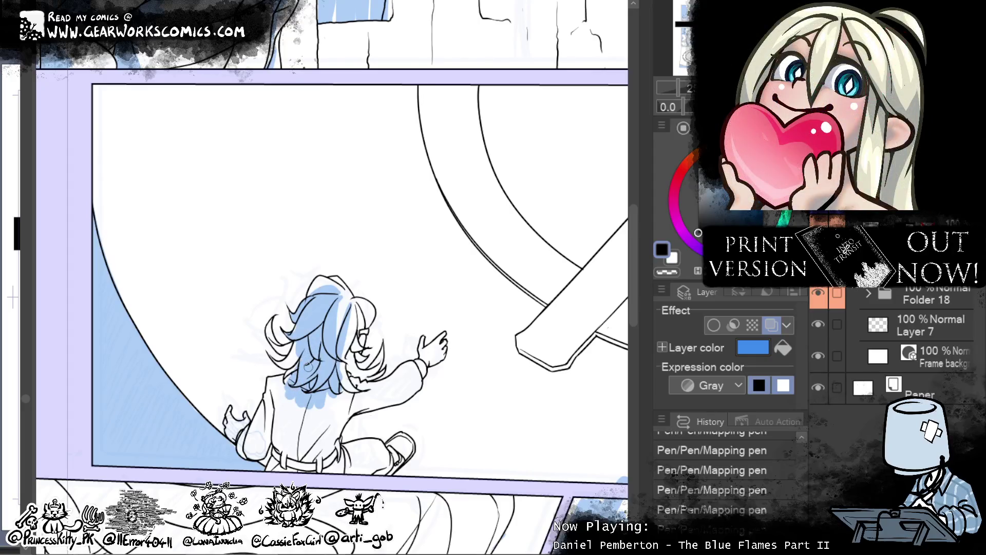
- Add blue shading to the character's sleeve, arm, jacket, legs, pants and near the shoe and hand
{"action": "left_click_drag", "start_coordinate": [538, 352], "coordinate": [542, 292]}
{"action": "left_click_drag", "start_coordinate": [427, 322], "coordinate": [331, 346]}
{"action": "left_click_drag", "start_coordinate": [418, 318], "coordinate": [365, 348]}
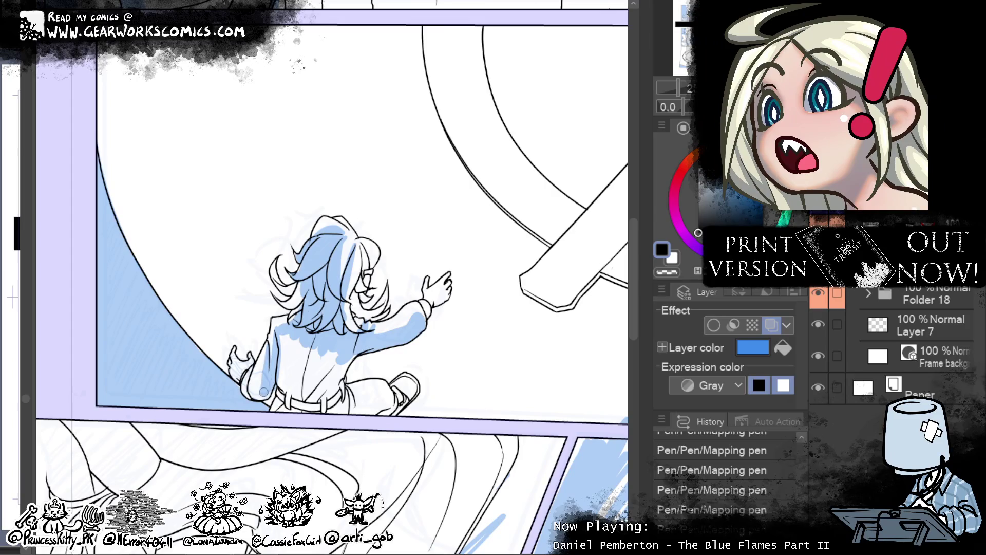
{"action": "mouse_move", "coordinate": [273, 374]}
{"action": "left_mouse_down"}
{"action": "mouse_move", "coordinate": [259, 393]}
{"action": "mouse_move", "coordinate": [257, 362]}
{"action": "left_mouse_up"}
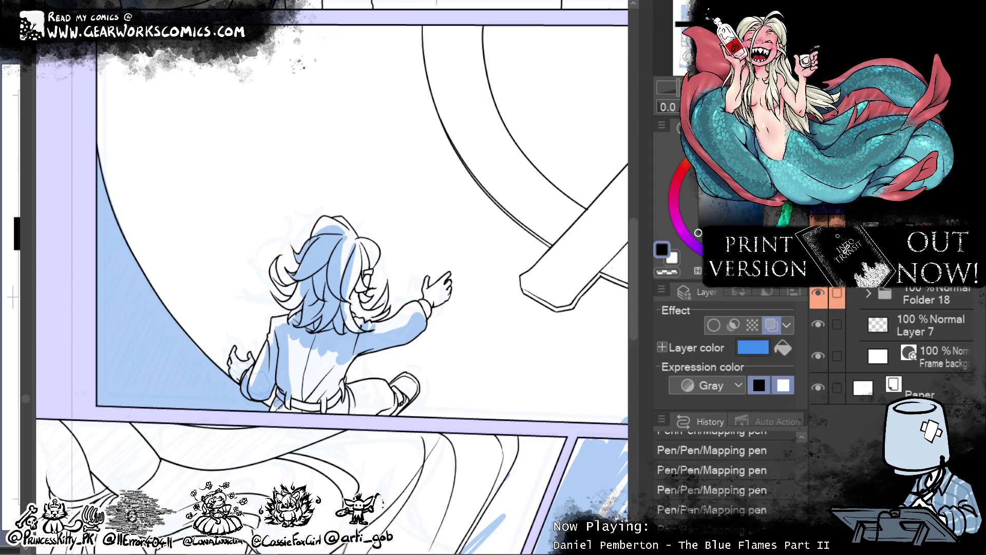
{"action": "left_click_drag", "start_coordinate": [290, 326], "coordinate": [296, 411]}
{"action": "mouse_move", "coordinate": [307, 348]}
{"action": "left_mouse_down"}
{"action": "mouse_move", "coordinate": [306, 418]}
{"action": "mouse_move", "coordinate": [316, 396]}
{"action": "left_mouse_up"}
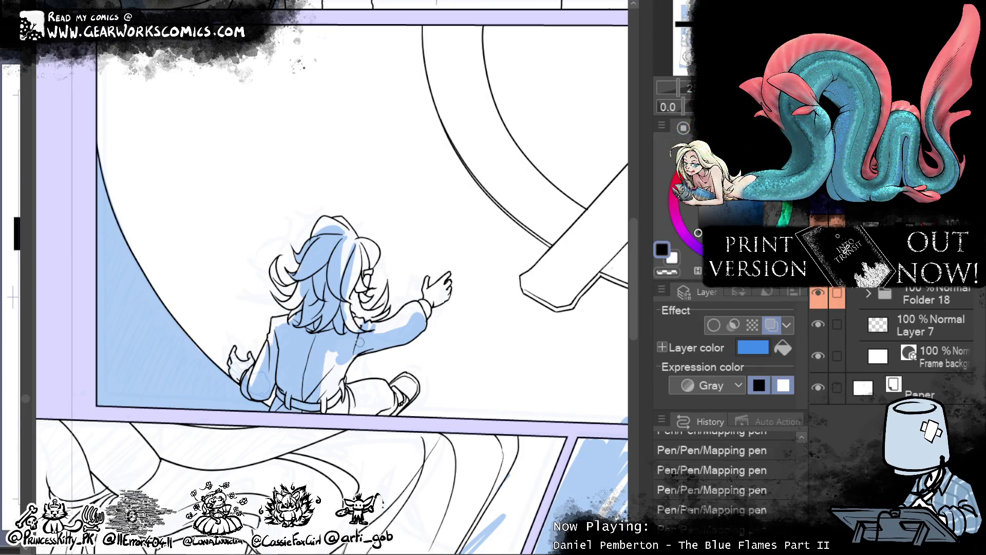
{"action": "left_click_drag", "start_coordinate": [354, 343], "coordinate": [324, 418]}
{"action": "mouse_move", "coordinate": [334, 365]}
{"action": "left_mouse_down"}
{"action": "mouse_move", "coordinate": [321, 402]}
{"action": "mouse_move", "coordinate": [316, 396]}
{"action": "mouse_move", "coordinate": [354, 419]}
{"action": "left_mouse_up"}
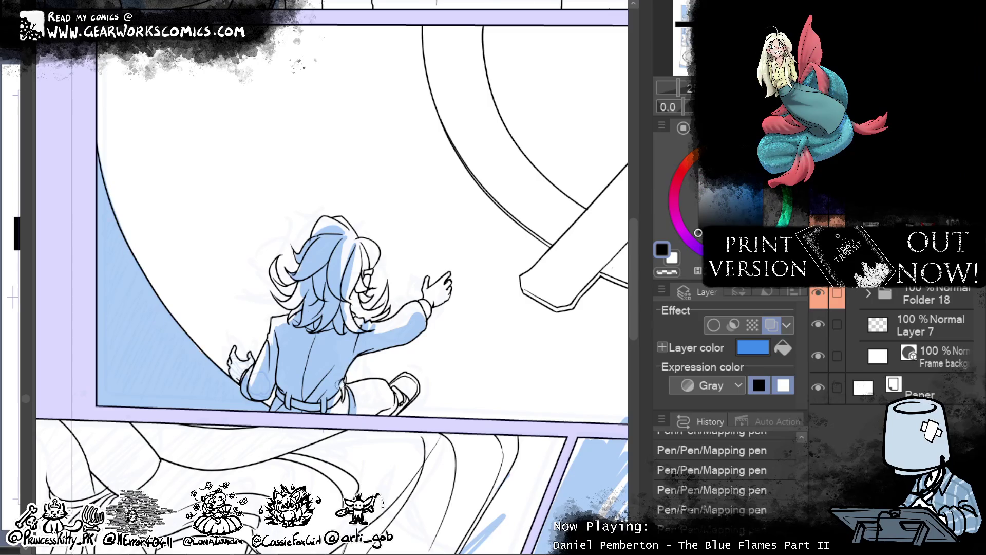
{"action": "left_click_drag", "start_coordinate": [343, 384], "coordinate": [335, 419]}
{"action": "left_click_drag", "start_coordinate": [391, 406], "coordinate": [362, 420]}
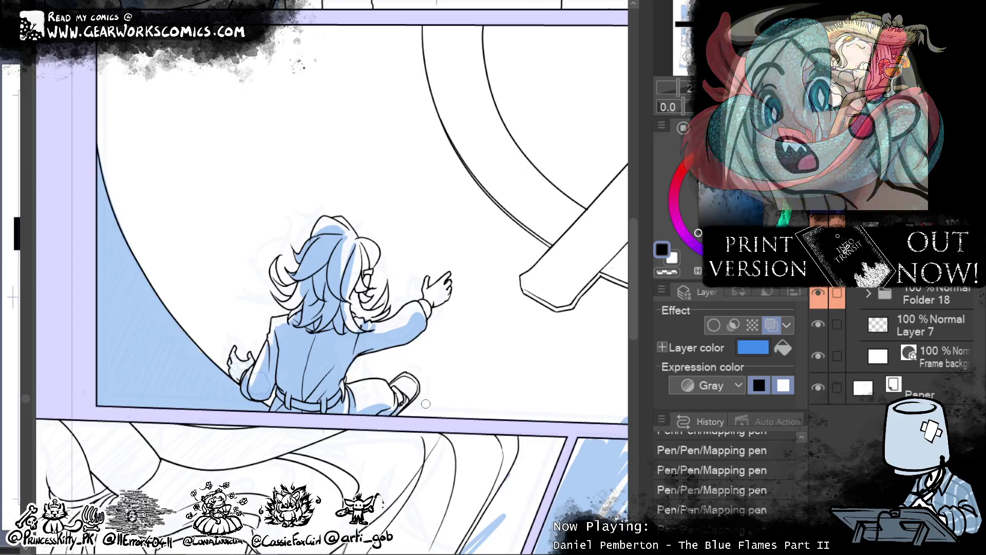
{"action": "left_click_drag", "start_coordinate": [237, 359], "coordinate": [226, 388]}
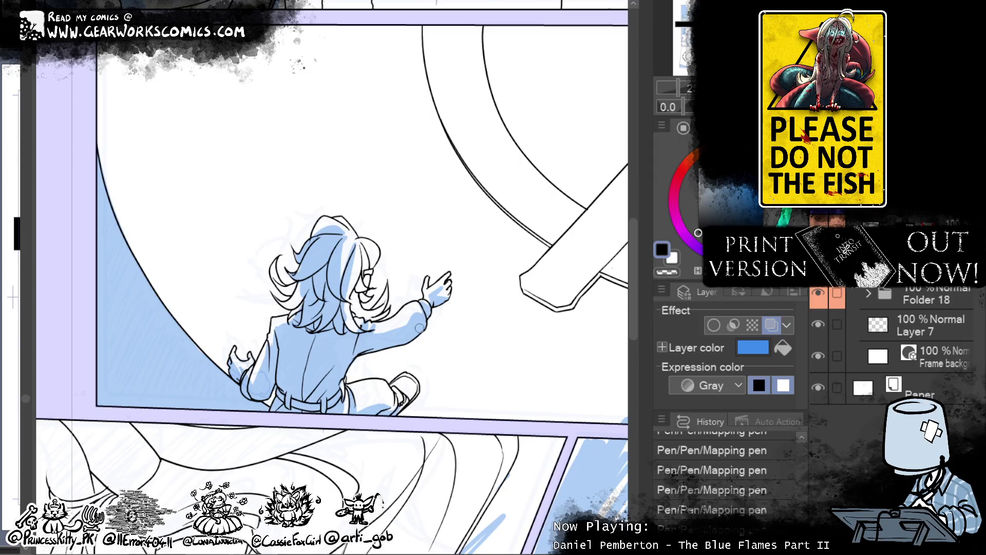
- Zoom out with Ctrl+minus to see the panels surrounding the sitting character
{"action": "scroll", "coordinate": [513, 364], "scroll_direction": "down", "scroll_amount": 1}
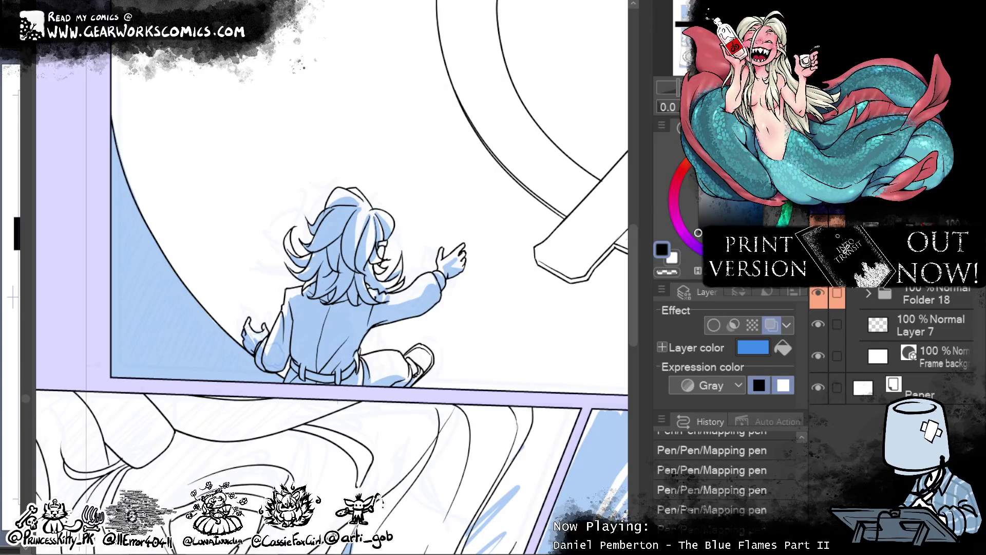
{"action": "scroll", "coordinate": [332, 277], "scroll_direction": "up", "scroll_amount": 2}
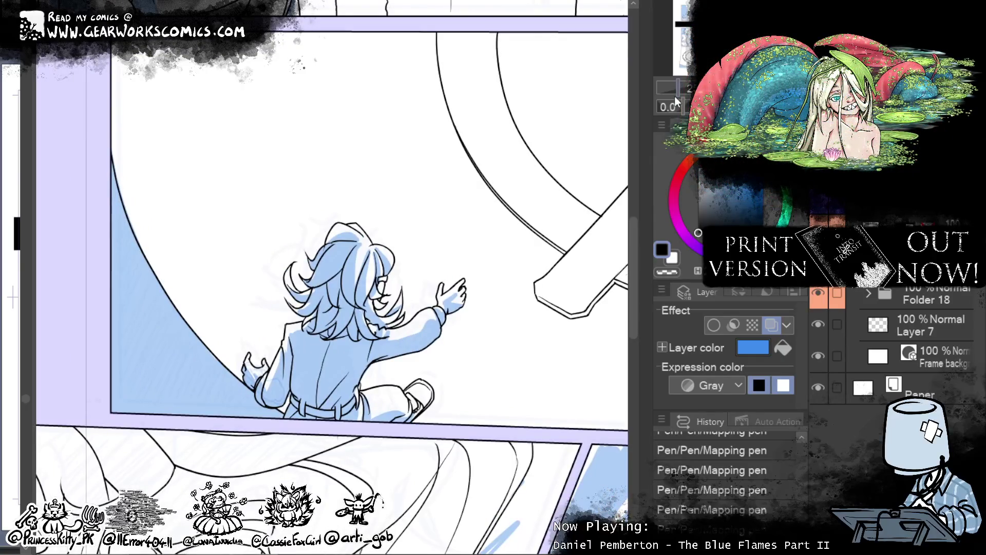
{"action": "key", "text": "ctrl+minus"}
{"action": "scroll", "coordinate": [332, 277], "scroll_direction": "up", "scroll_amount": 2}
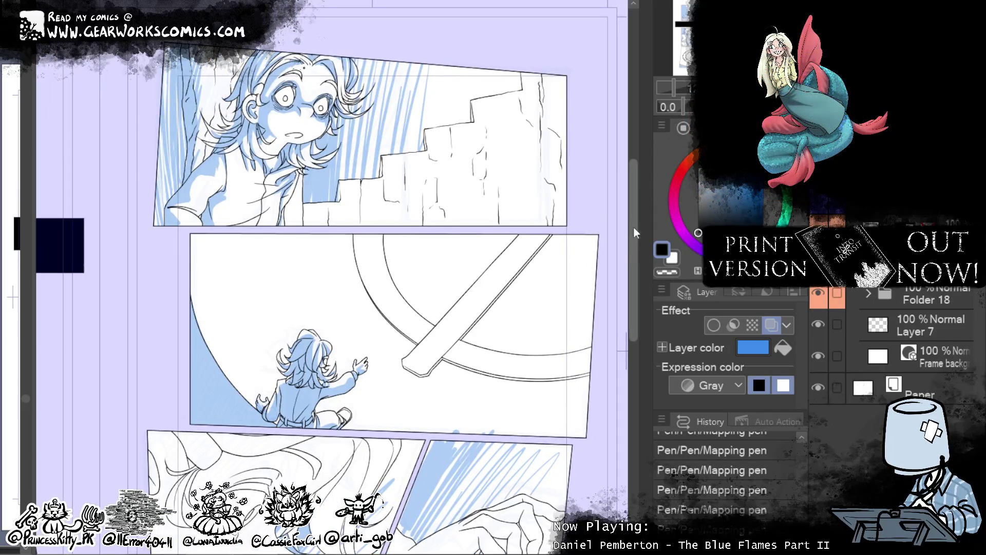
- Move the view down to bring the close-up face panel into view
{"action": "scroll", "coordinate": [524, 366], "scroll_direction": "down", "scroll_amount": 6}
{"action": "mouse_move", "coordinate": [499, 314]}
{"action": "left_mouse_down"}
{"action": "mouse_move", "coordinate": [507, 274]}
{"action": "mouse_move", "coordinate": [521, 314]}
{"action": "left_mouse_up"}
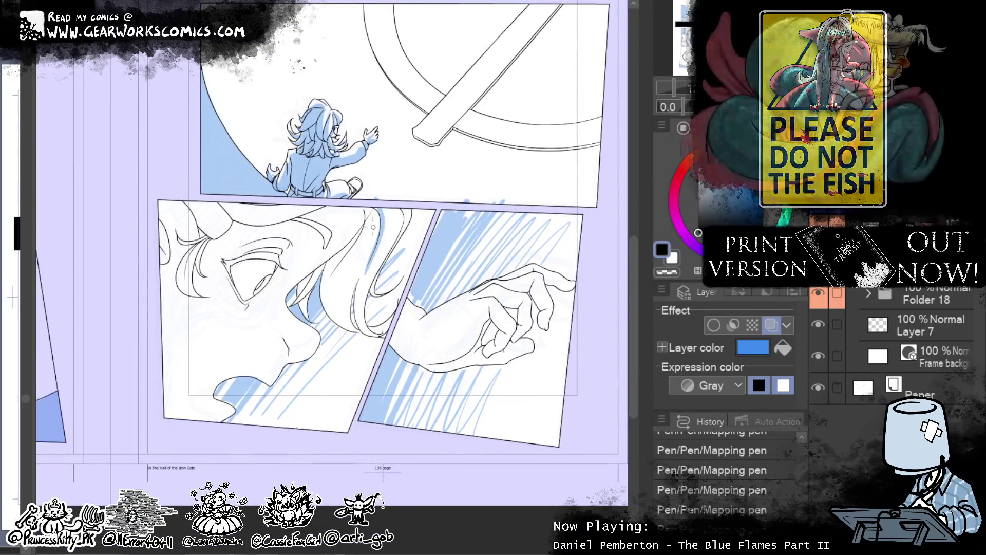
{"action": "mouse_move", "coordinate": [373, 227]}
{"action": "left_mouse_down"}
{"action": "mouse_move", "coordinate": [399, 263]}
{"action": "mouse_move", "coordinate": [442, 289]}
{"action": "left_mouse_up"}
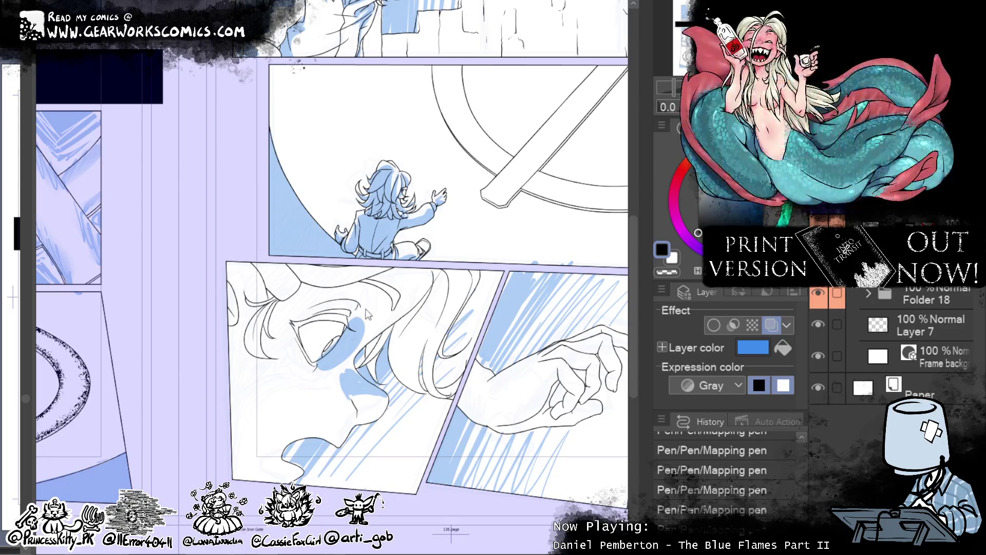
- Shade blue under and beside the eye, extending left along the face edge
{"action": "left_click_drag", "start_coordinate": [310, 369], "coordinate": [354, 356]}
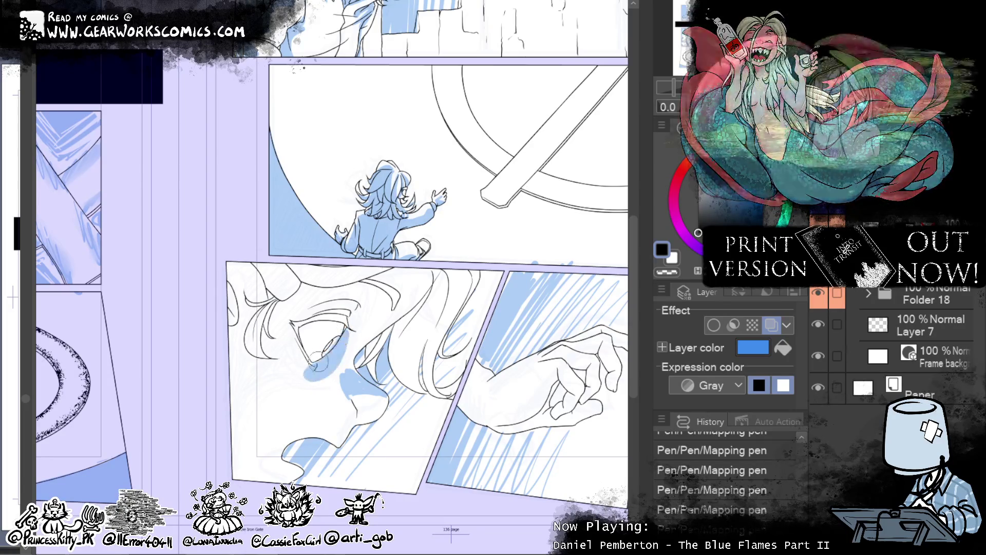
{"action": "mouse_move", "coordinate": [288, 334]}
{"action": "left_mouse_down"}
{"action": "mouse_move", "coordinate": [295, 367]}
{"action": "mouse_move", "coordinate": [323, 371]}
{"action": "left_mouse_up"}
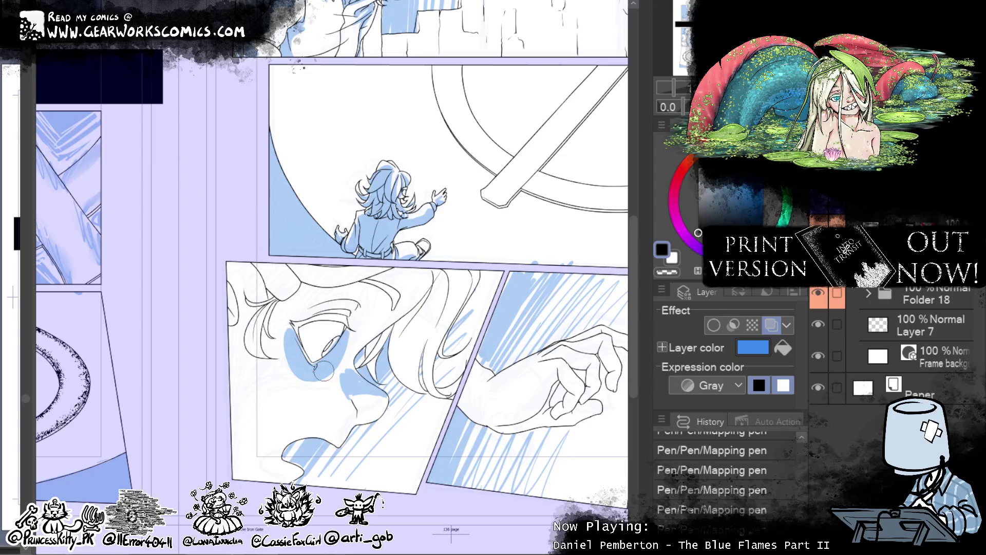
{"action": "left_click_drag", "start_coordinate": [304, 365], "coordinate": [241, 390]}
{"action": "mouse_move", "coordinate": [267, 349]}
{"action": "left_mouse_down"}
{"action": "mouse_move", "coordinate": [242, 370]}
{"action": "mouse_move", "coordinate": [237, 442]}
{"action": "left_mouse_up"}
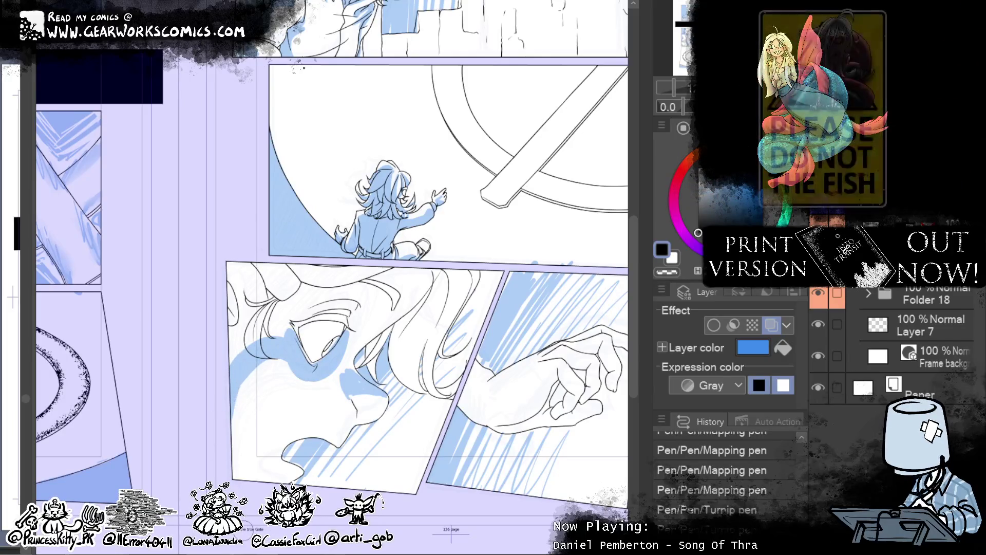
{"action": "left_click_drag", "start_coordinate": [226, 339], "coordinate": [255, 406]}
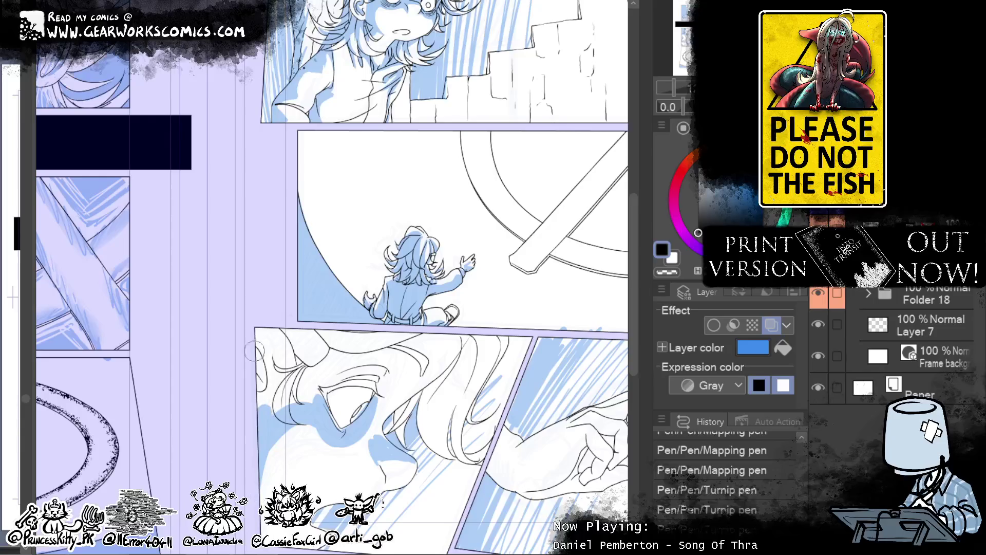
{"action": "left_click_drag", "start_coordinate": [254, 352], "coordinate": [245, 409]}
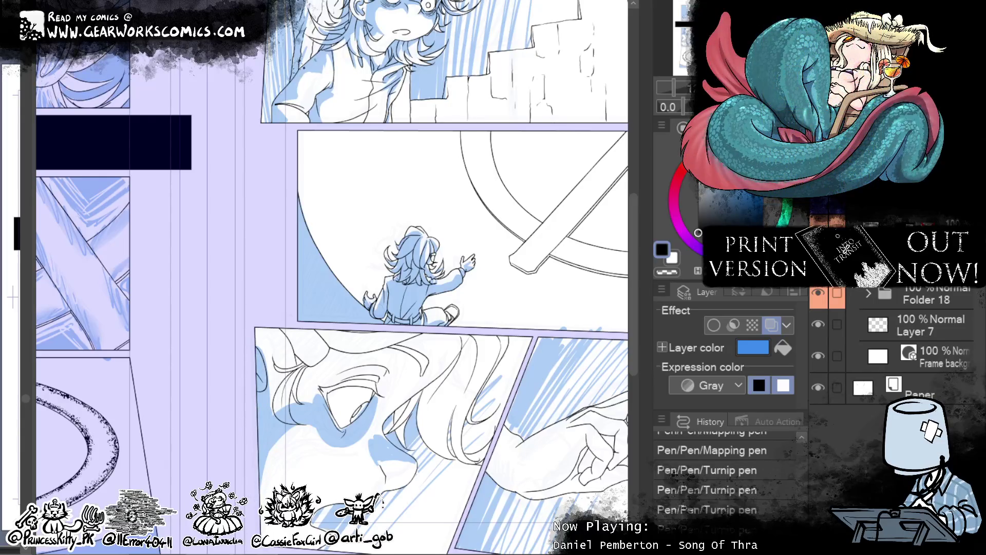
{"action": "mouse_move", "coordinate": [296, 356]}
{"action": "left_mouse_down"}
{"action": "mouse_move", "coordinate": [303, 382]}
{"action": "mouse_move", "coordinate": [287, 406]}
{"action": "left_mouse_up"}
{"action": "left_click_drag", "start_coordinate": [385, 346], "coordinate": [308, 390]}
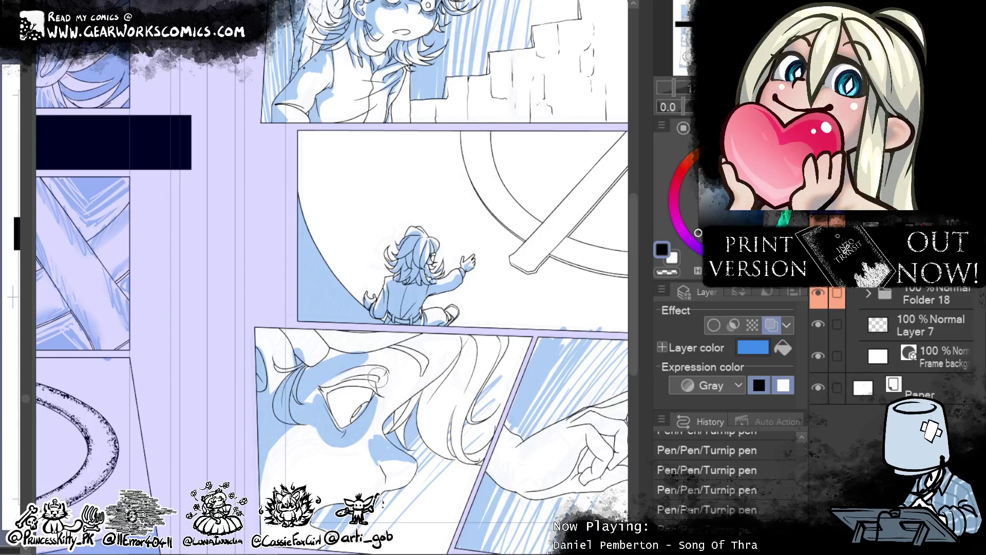
{"action": "left_click_drag", "start_coordinate": [383, 390], "coordinate": [325, 359]}
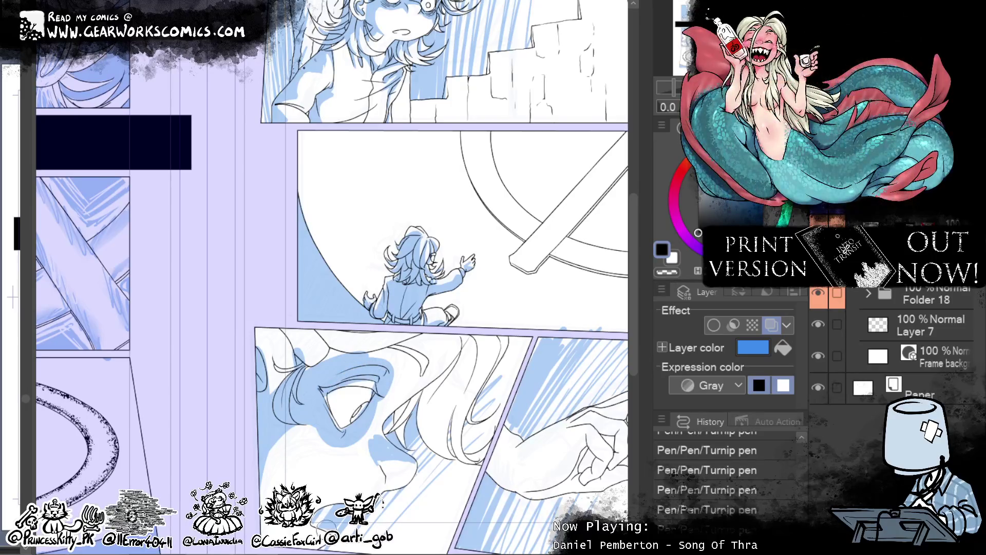
- Briefly toggle to transparent, then return to the main colour and add short face-shadow strokes
{"action": "left_click", "coordinate": [670, 271]}
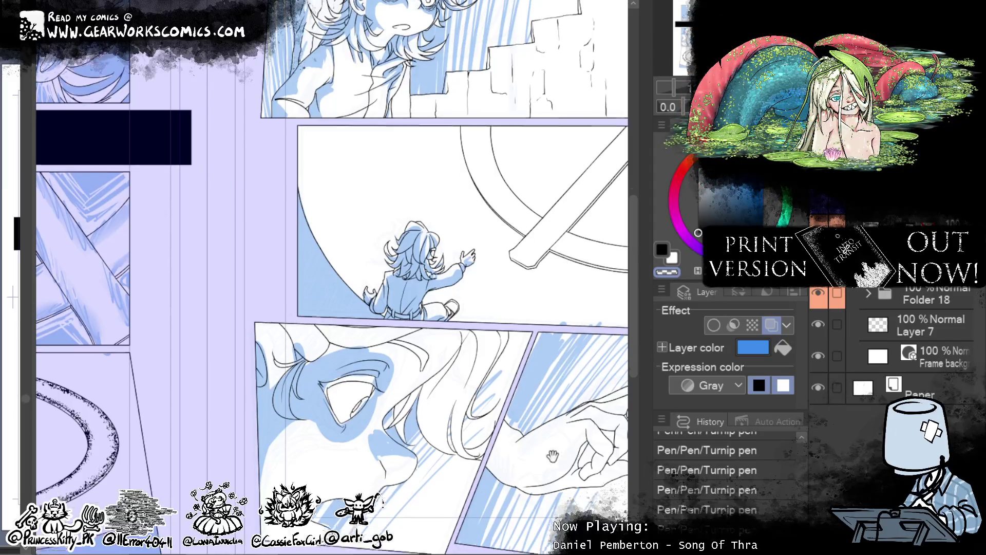
{"action": "left_click_drag", "start_coordinate": [540, 450], "coordinate": [563, 323]}
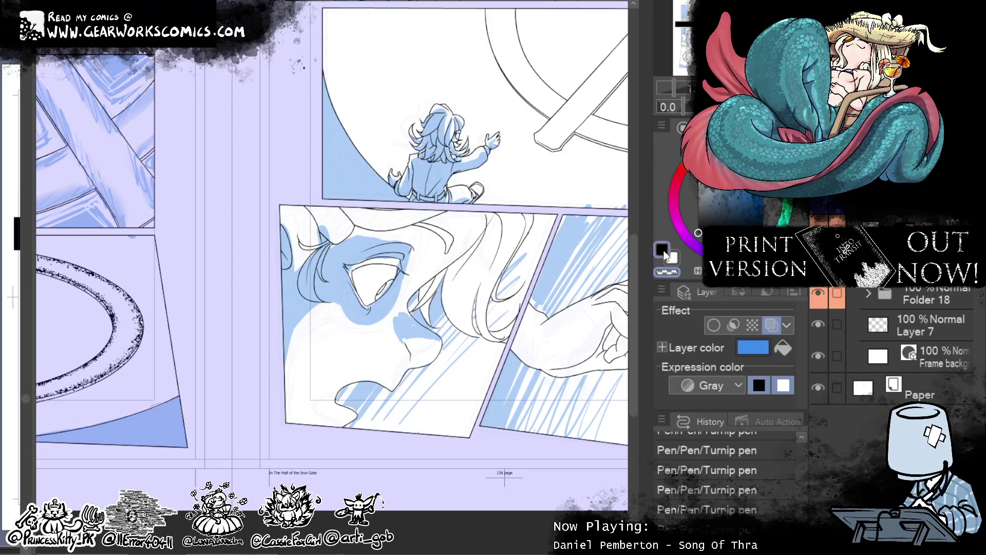
{"action": "left_click", "coordinate": [661, 250]}
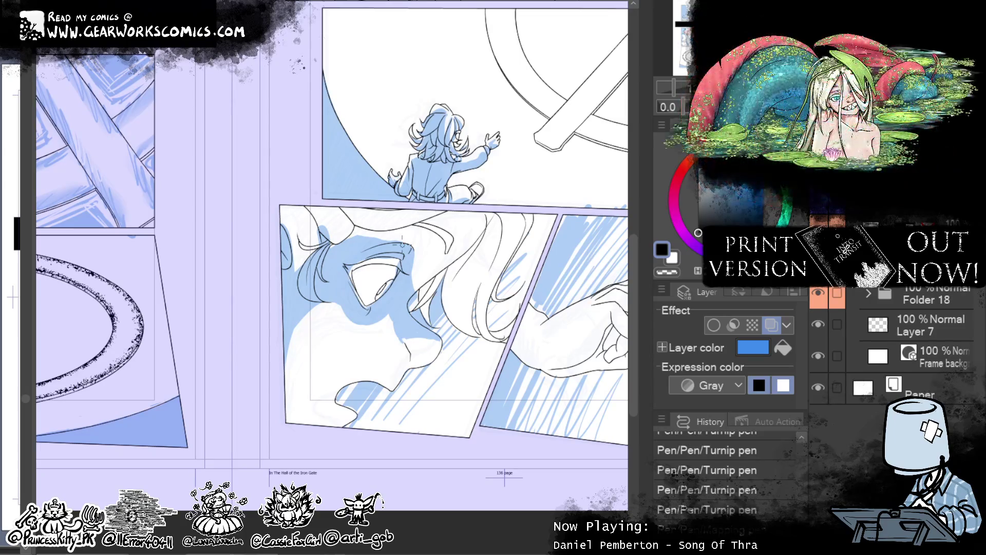
{"action": "mouse_move", "coordinate": [396, 332]}
{"action": "left_mouse_down"}
{"action": "mouse_move", "coordinate": [347, 318]}
{"action": "mouse_move", "coordinate": [384, 321]}
{"action": "mouse_move", "coordinate": [344, 298]}
{"action": "left_mouse_up"}
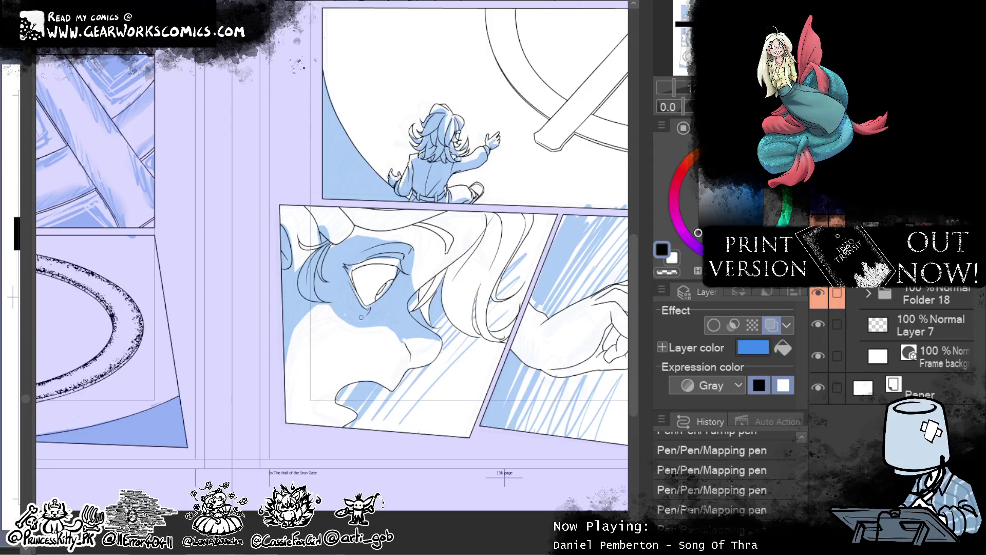
{"action": "left_click_drag", "start_coordinate": [348, 321], "coordinate": [303, 349]}
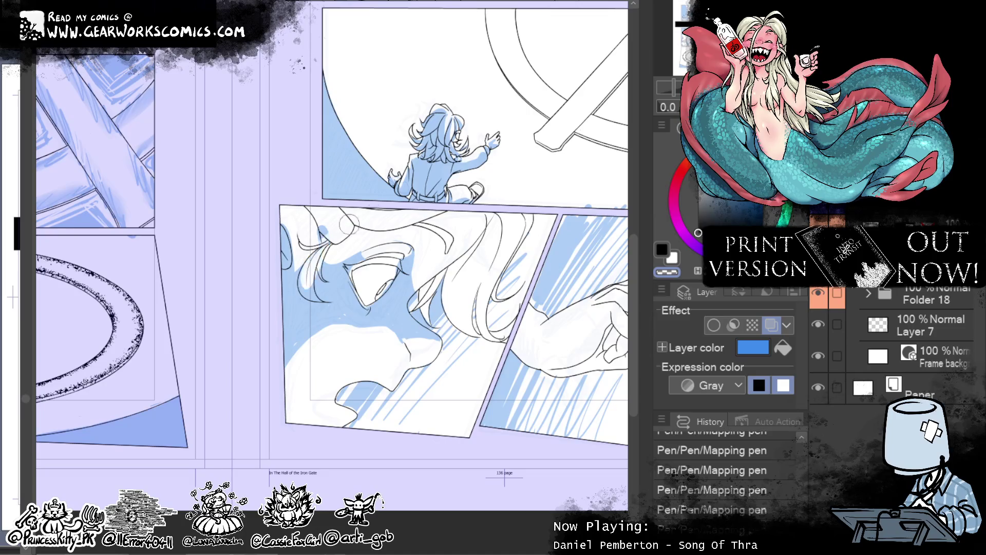
- Refine the hair line with short strokes, erase a patch left of the face, then undo it
{"action": "left_click_drag", "start_coordinate": [406, 308], "coordinate": [499, 242]}
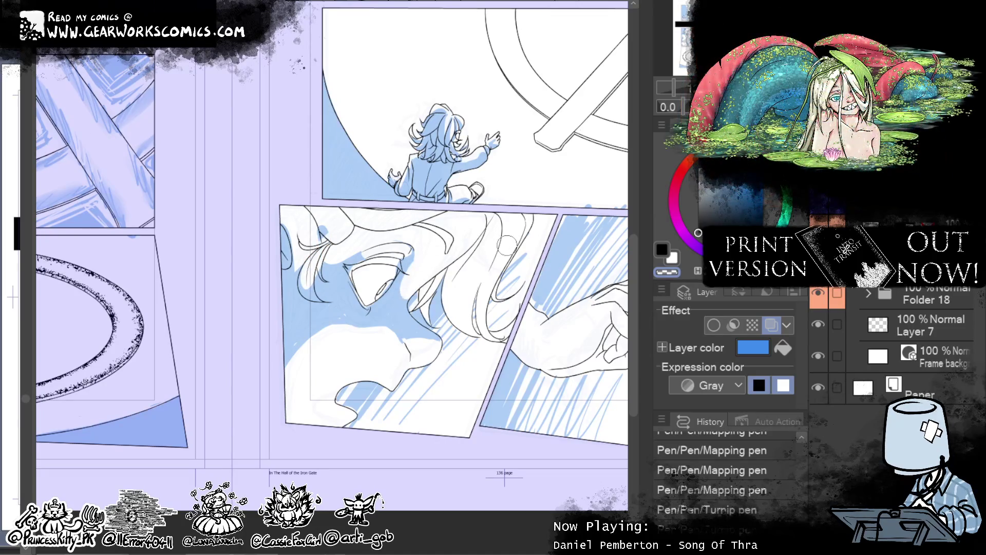
{"action": "mouse_move", "coordinate": [410, 283]}
{"action": "left_mouse_down"}
{"action": "mouse_move", "coordinate": [427, 247]}
{"action": "mouse_move", "coordinate": [417, 223]}
{"action": "left_mouse_up"}
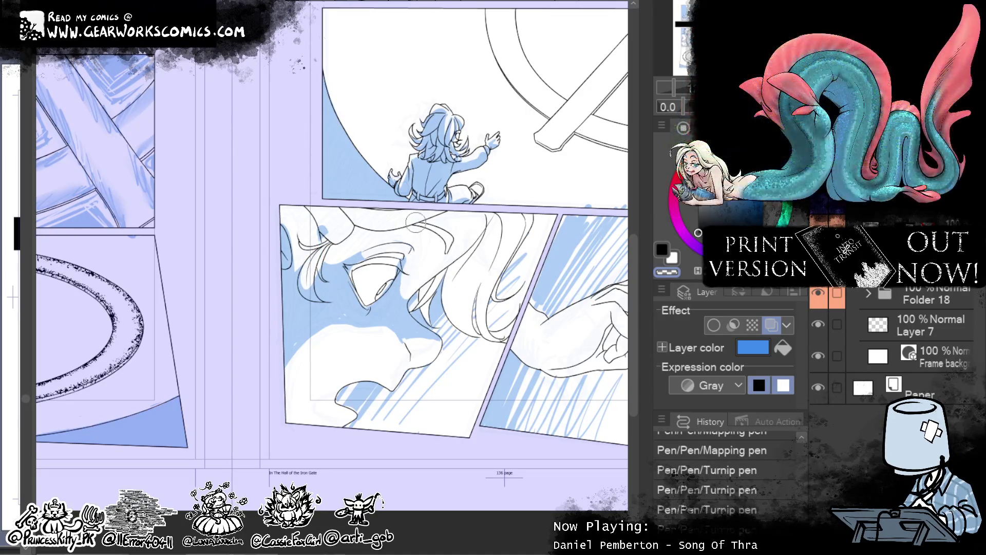
{"action": "mouse_move", "coordinate": [391, 355]}
{"action": "left_mouse_down"}
{"action": "mouse_move", "coordinate": [381, 329]}
{"action": "mouse_move", "coordinate": [301, 359]}
{"action": "left_mouse_up"}
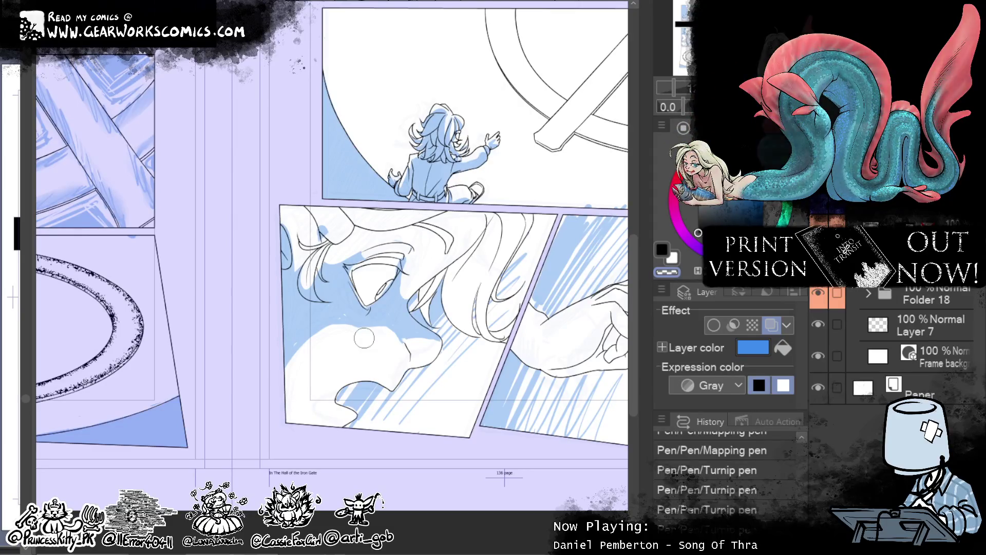
{"action": "left_click_drag", "start_coordinate": [300, 423], "coordinate": [332, 463]}
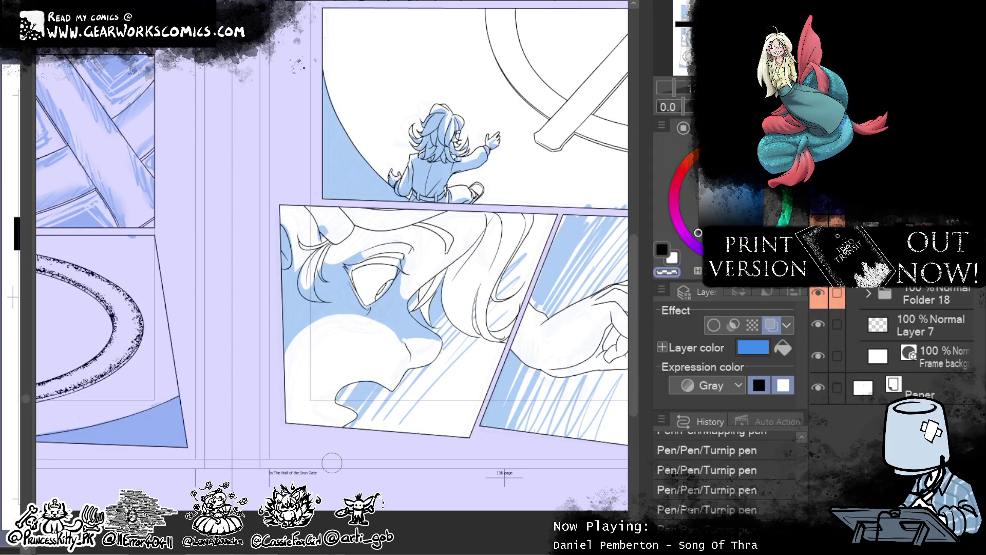
{"action": "key", "text": "ctrl+z"}
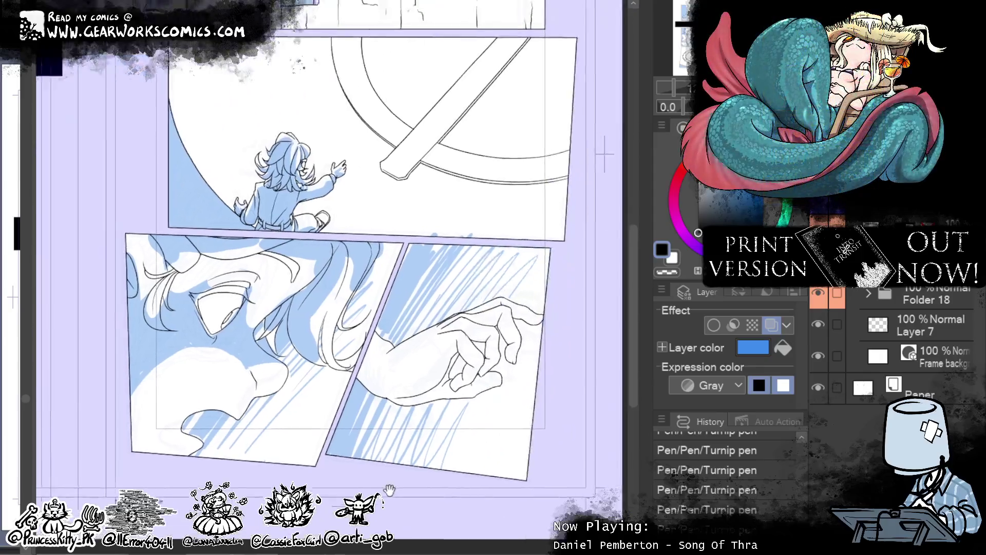
- Shade the nose, below the eye and along the back of the hand in blue
{"action": "left_click_drag", "start_coordinate": [334, 316], "coordinate": [244, 321]}
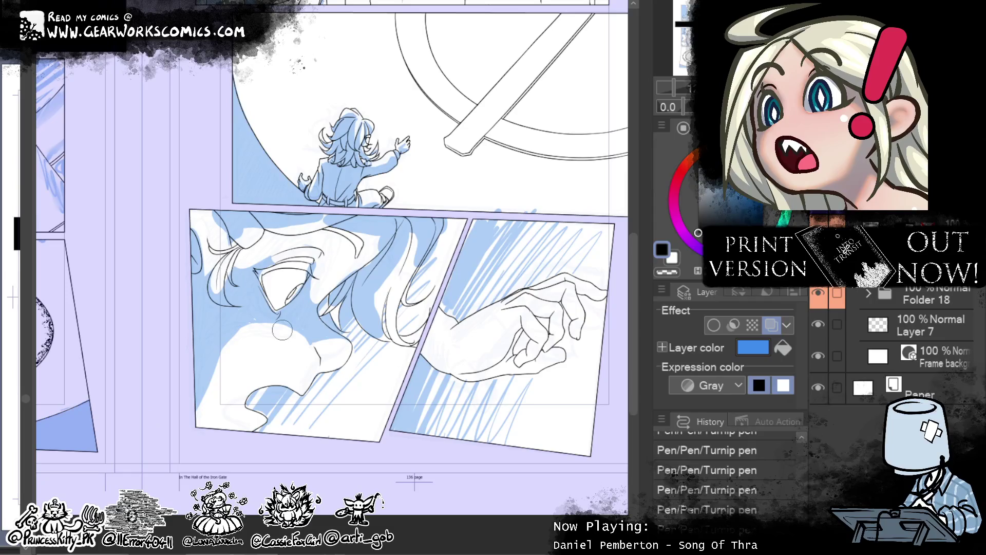
{"action": "left_click_drag", "start_coordinate": [314, 366], "coordinate": [307, 343]}
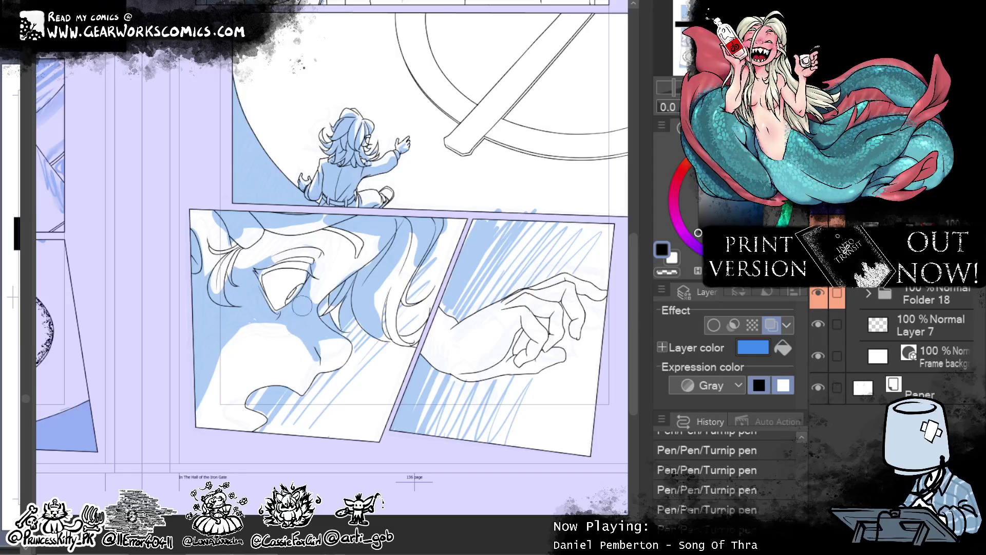
{"action": "left_click_drag", "start_coordinate": [297, 323], "coordinate": [265, 308]}
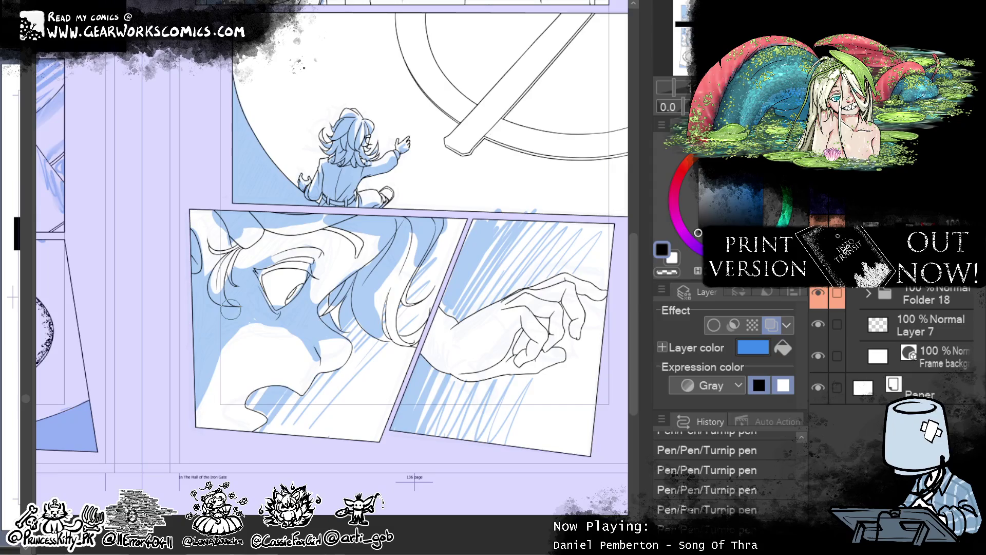
{"action": "mouse_move", "coordinate": [557, 395]}
{"action": "left_mouse_down"}
{"action": "mouse_move", "coordinate": [577, 419]}
{"action": "mouse_move", "coordinate": [473, 380]}
{"action": "mouse_move", "coordinate": [493, 362]}
{"action": "mouse_move", "coordinate": [489, 400]}
{"action": "mouse_move", "coordinate": [502, 380]}
{"action": "left_mouse_up"}
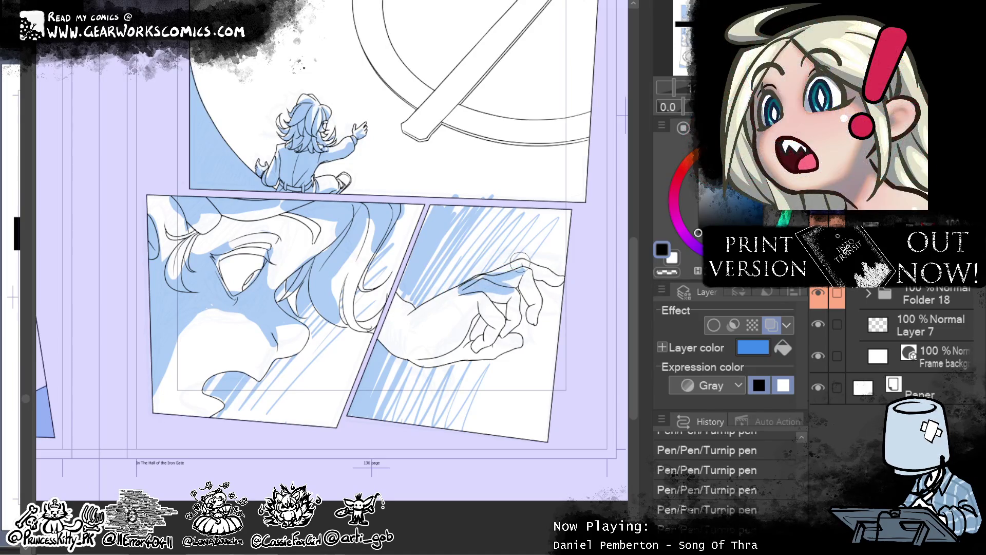
{"action": "mouse_move", "coordinate": [519, 264]}
{"action": "left_mouse_down"}
{"action": "mouse_move", "coordinate": [398, 327]}
{"action": "mouse_move", "coordinate": [464, 296]}
{"action": "left_mouse_up"}
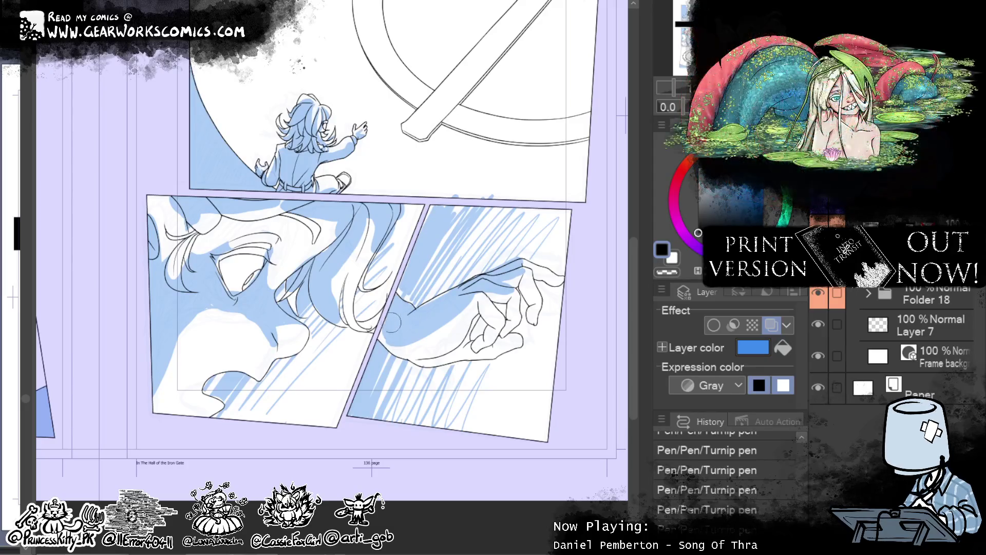
{"action": "key", "text": "c"}
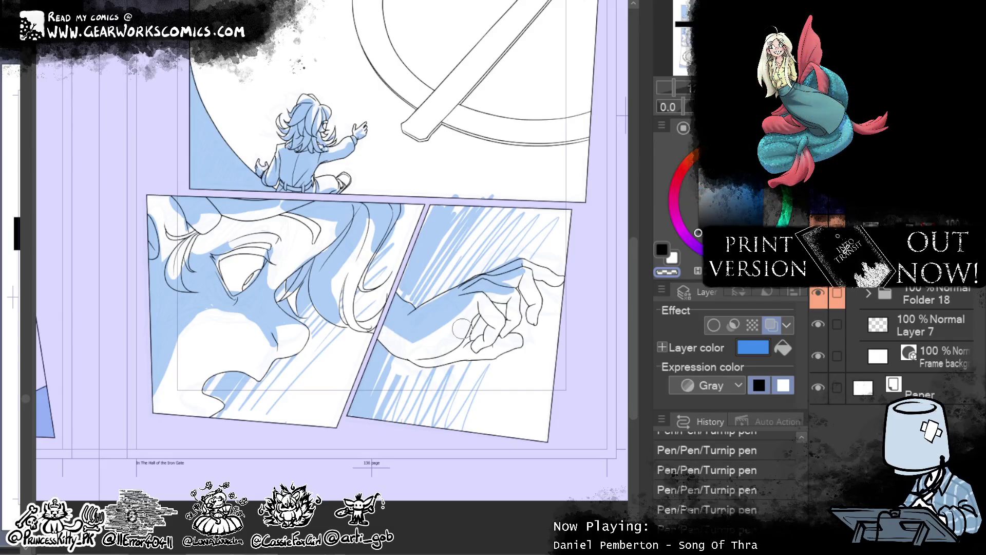
{"action": "left_click", "coordinate": [664, 249]}
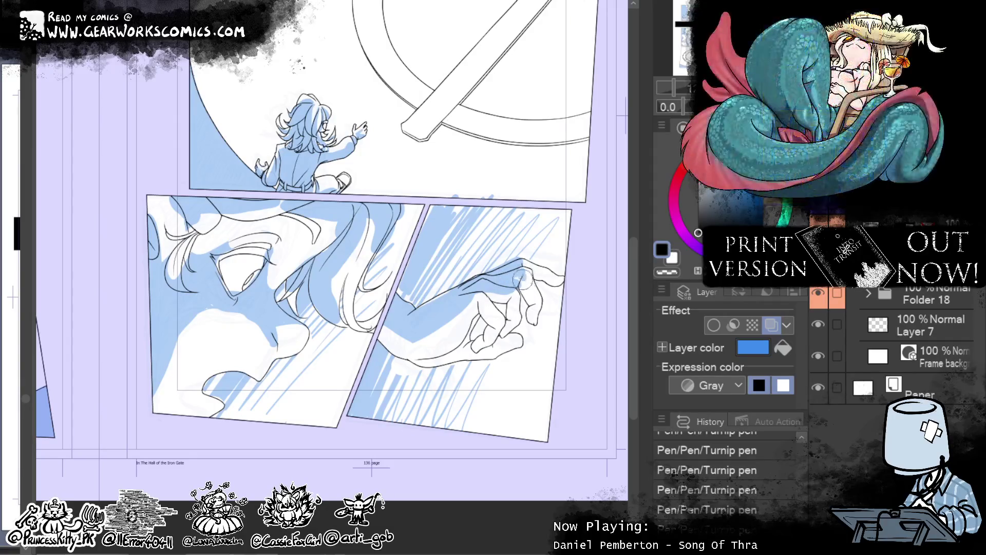
- Fill the index finger with blue and add small strokes refining the hand's lines
{"action": "left_click_drag", "start_coordinate": [522, 280], "coordinate": [529, 316]}
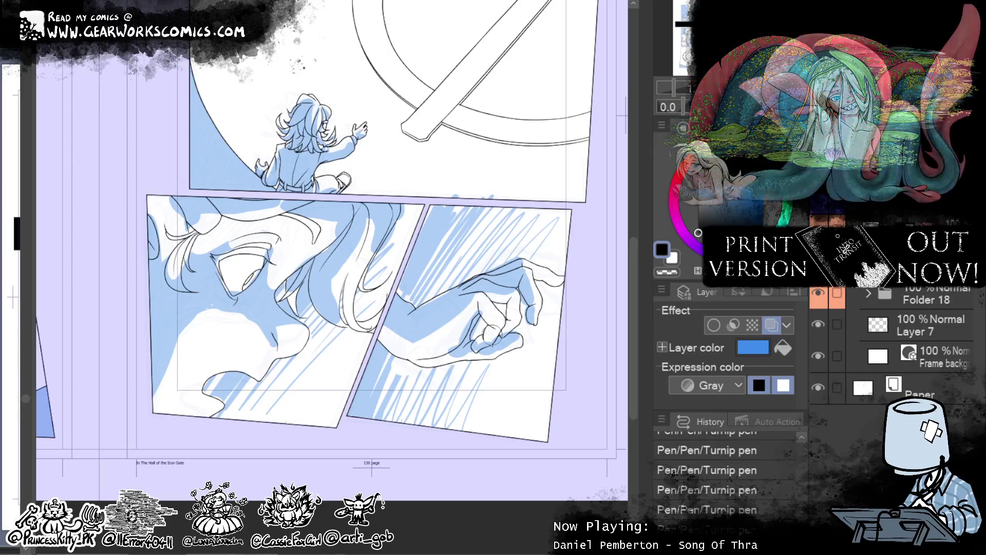
{"action": "key", "text": "c"}
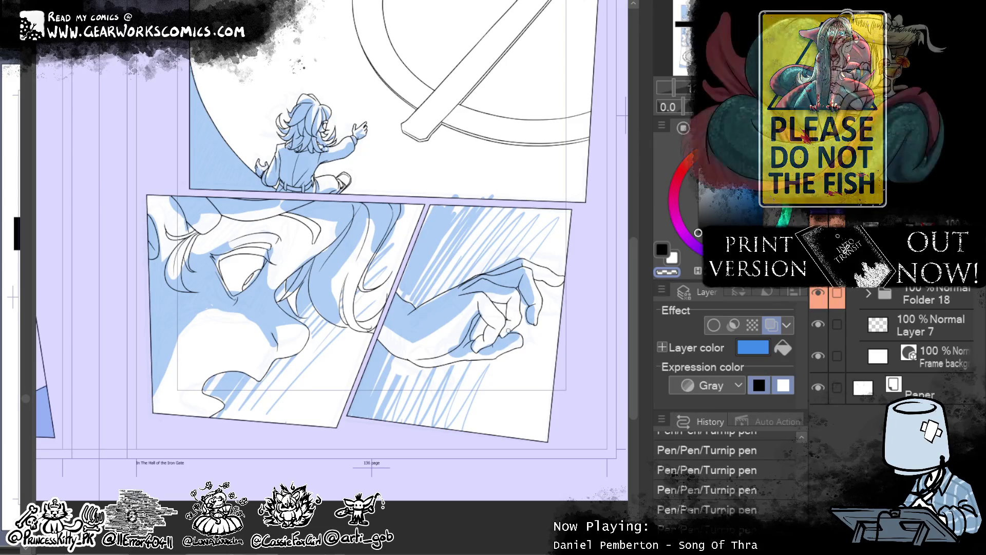
{"action": "left_click_drag", "start_coordinate": [508, 333], "coordinate": [523, 327]}
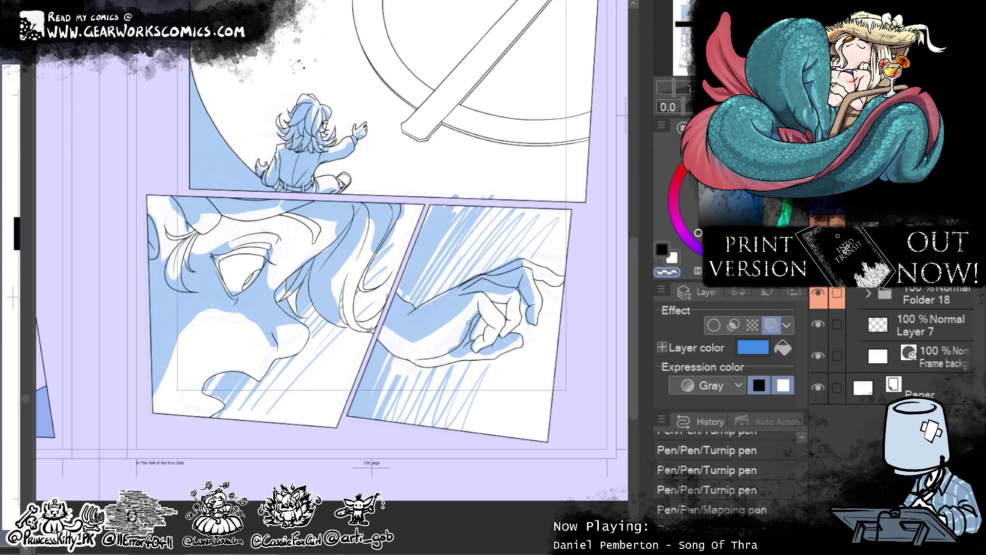
{"action": "mouse_move", "coordinate": [437, 357]}
{"action": "left_mouse_down"}
{"action": "mouse_move", "coordinate": [450, 345]}
{"action": "mouse_move", "coordinate": [465, 355]}
{"action": "mouse_move", "coordinate": [515, 343]}
{"action": "left_mouse_up"}
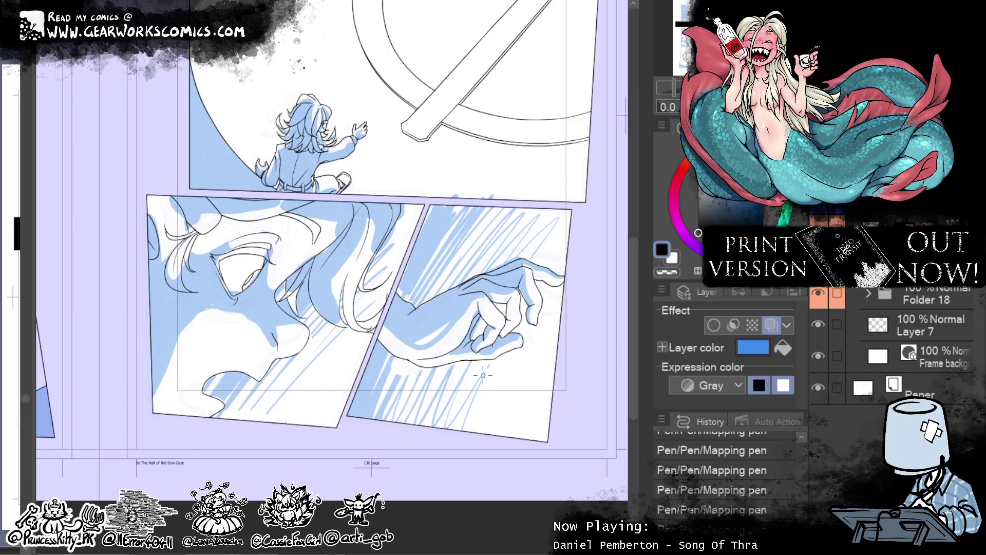
- Reframe the view around the lower panels and pick the transparent swatch for erasing
{"action": "left_click_drag", "start_coordinate": [428, 335], "coordinate": [319, 312]}
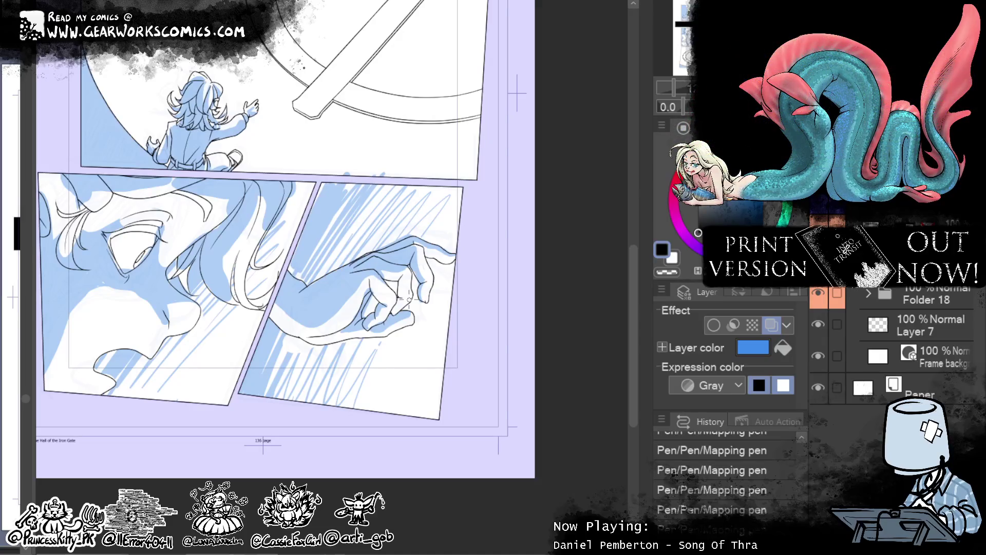
{"action": "left_click_drag", "start_coordinate": [408, 300], "coordinate": [475, 361]}
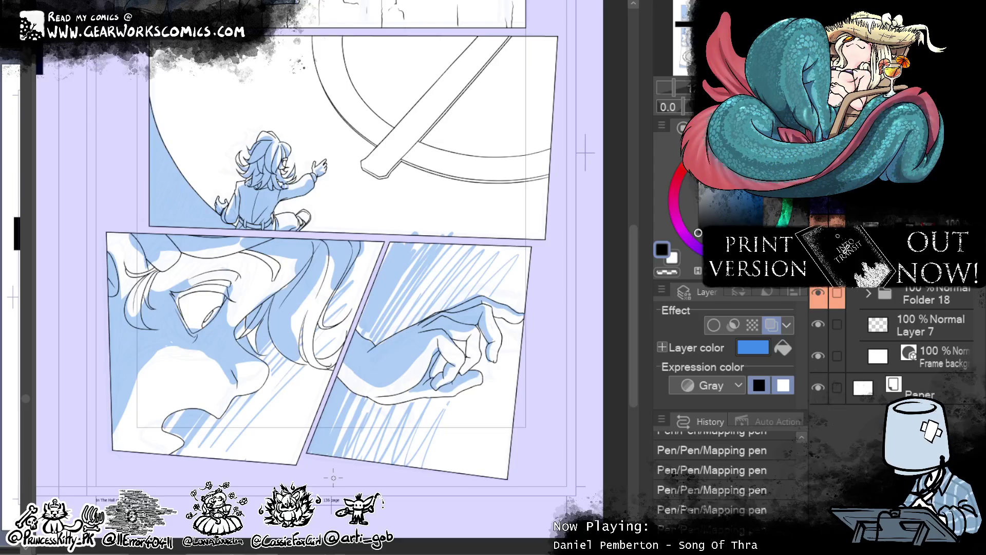
{"action": "left_click_drag", "start_coordinate": [538, 380], "coordinate": [513, 411]}
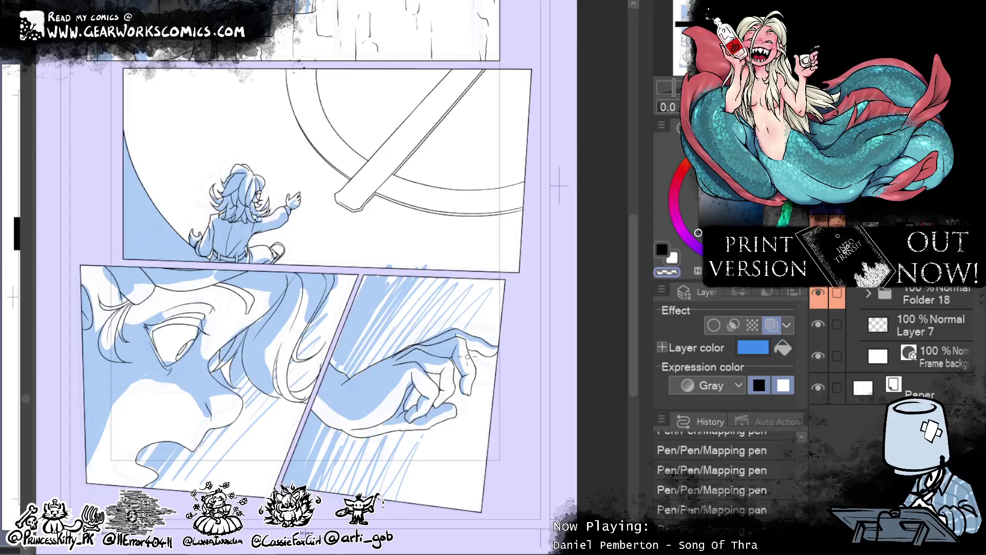
{"action": "left_click_drag", "start_coordinate": [466, 356], "coordinate": [446, 312]}
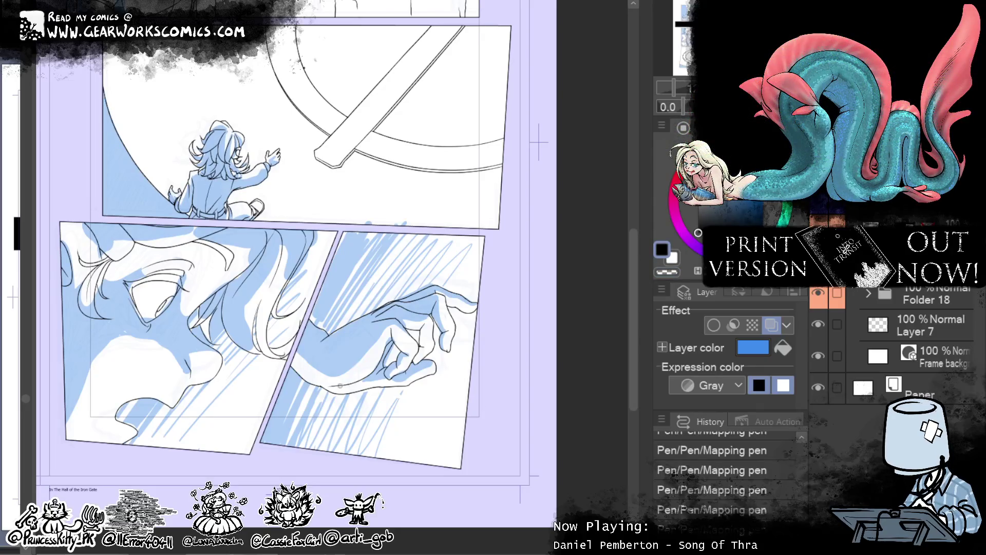
{"action": "left_click_drag", "start_coordinate": [400, 370], "coordinate": [437, 394]}
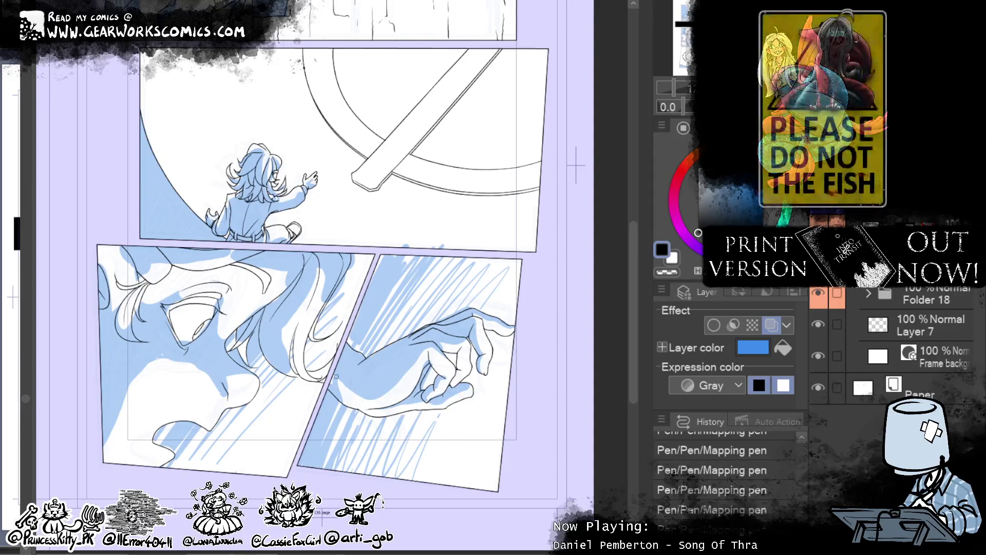
{"action": "left_click", "coordinate": [666, 271]}
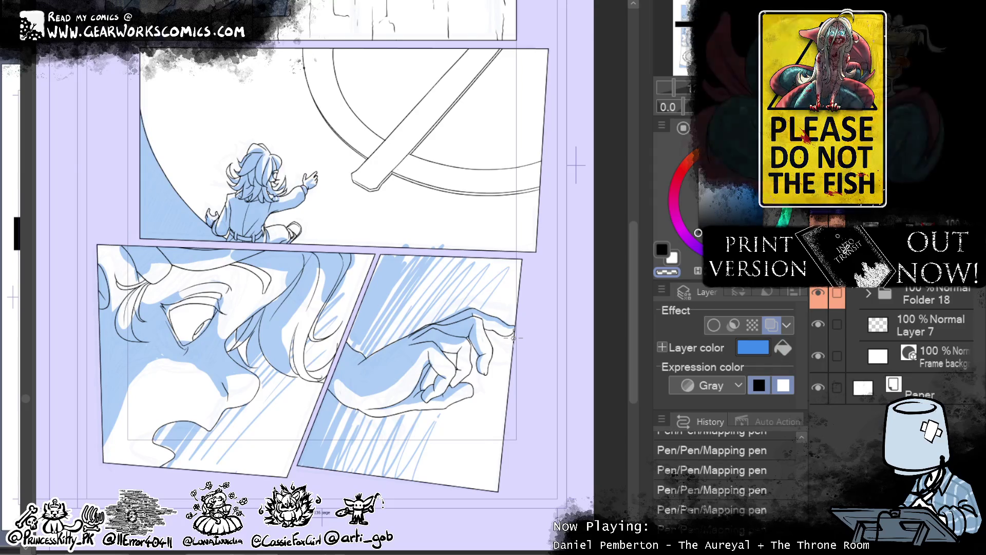
- Make black the main drawing colour and pan the canvas across the lower panels
{"action": "left_click", "coordinate": [661, 250]}
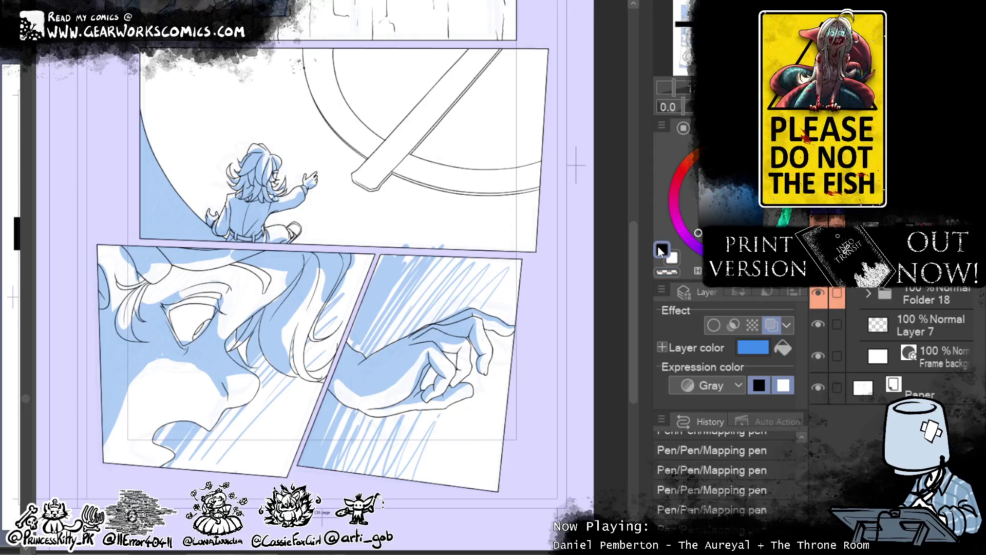
{"action": "left_click_drag", "start_coordinate": [431, 377], "coordinate": [529, 375]}
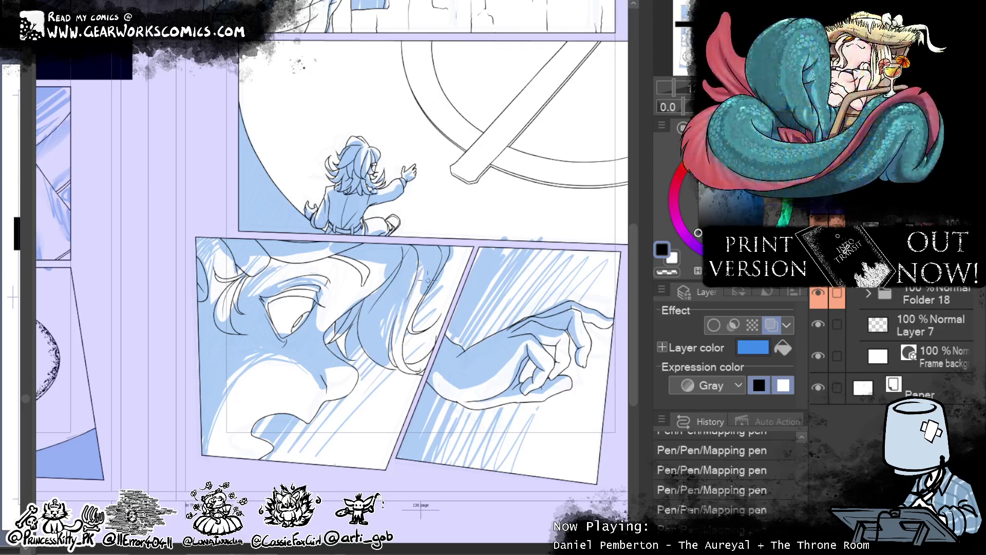
{"action": "left_click_drag", "start_coordinate": [544, 473], "coordinate": [480, 471]}
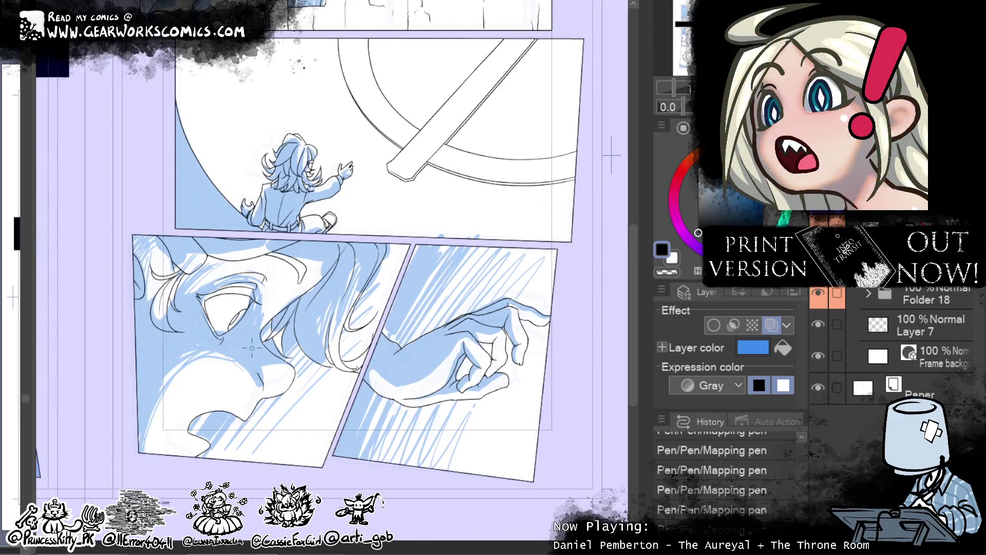
- Erase stray sketch lines in the lower-left face panel's hair, then fit the spread with Ctrl+0
{"action": "left_click_drag", "start_coordinate": [508, 386], "coordinate": [570, 365]}
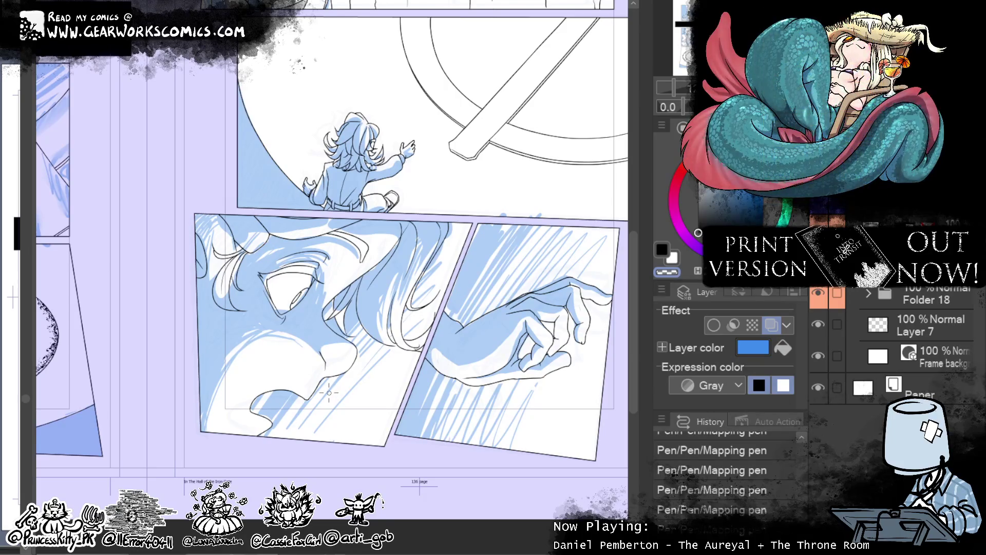
{"action": "key", "text": "x"}
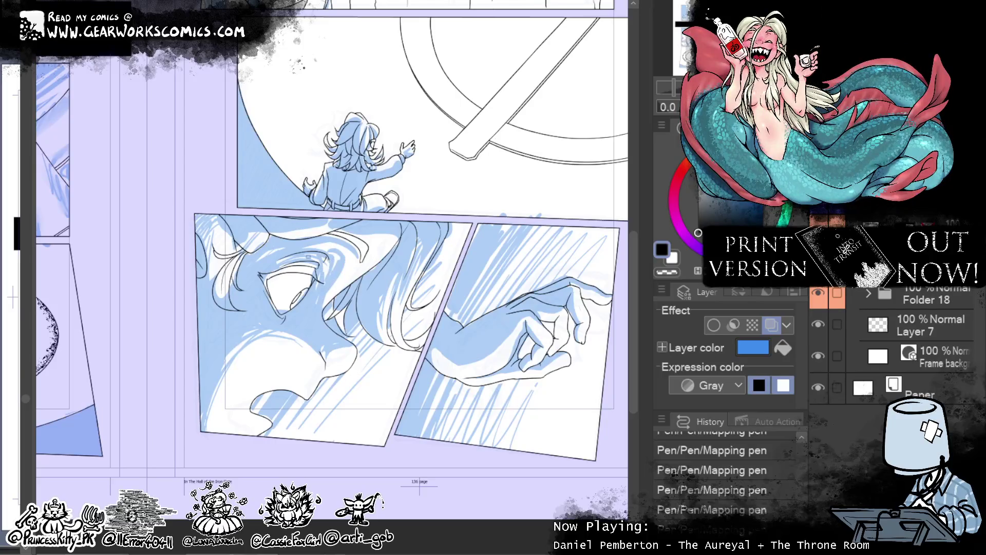
{"action": "left_click", "coordinate": [659, 275]}
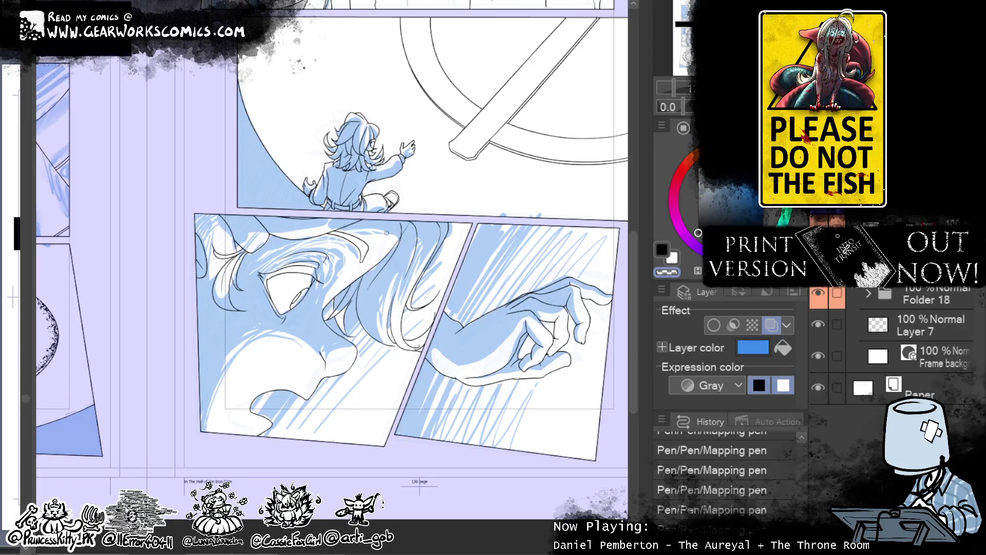
{"action": "left_click_drag", "start_coordinate": [345, 231], "coordinate": [400, 222]}
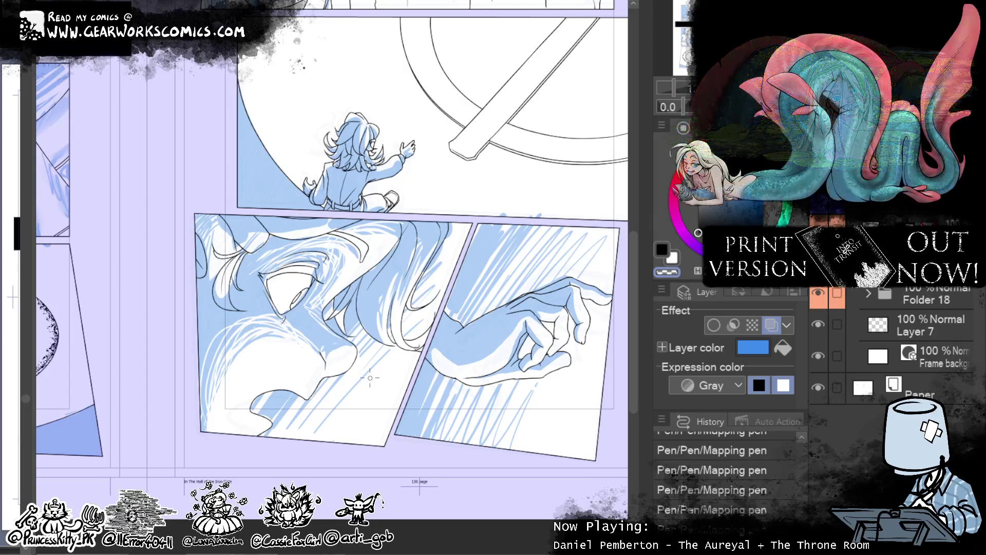
{"action": "key", "text": "ctrl+0"}
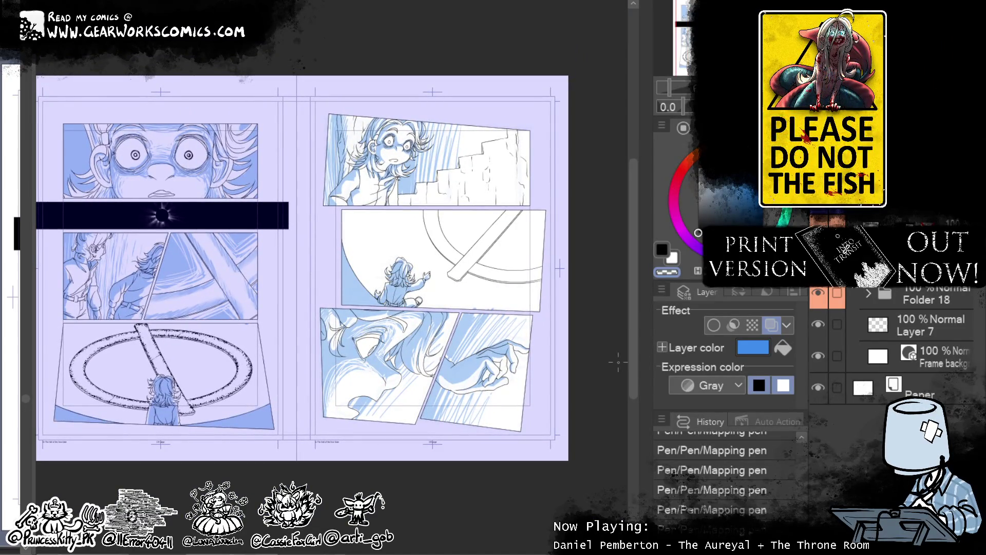
- Nudge the spread slightly, then zoom in on the right page's top panels
{"action": "mouse_move", "coordinate": [467, 474]}
{"action": "left_mouse_down"}
{"action": "mouse_move", "coordinate": [489, 479]}
{"action": "mouse_move", "coordinate": [381, 469]}
{"action": "mouse_move", "coordinate": [391, 480]}
{"action": "mouse_move", "coordinate": [371, 518]}
{"action": "left_mouse_up"}
{"action": "key", "text": "ctrl+plus"}
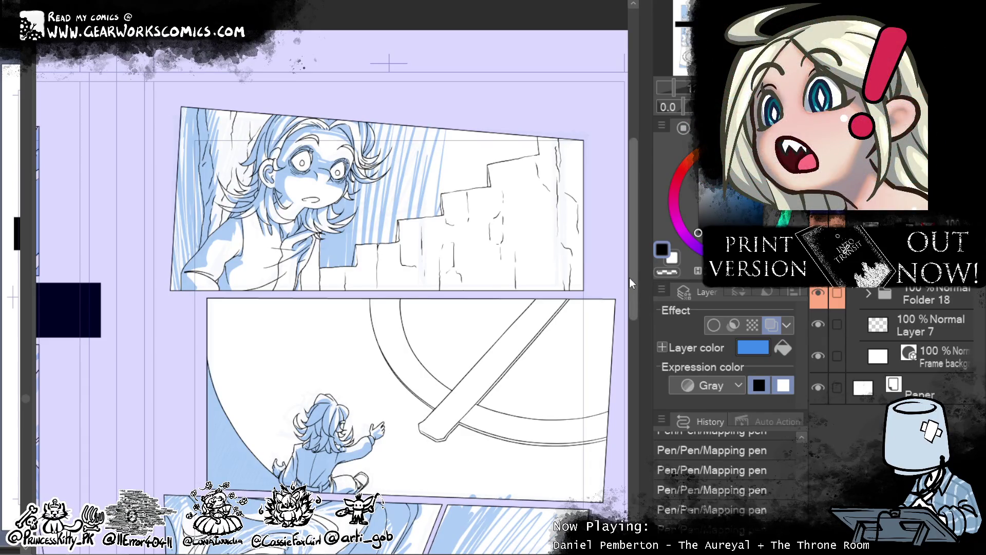
- Draw four blue hatching strokes along the arc left of the seated child, then fit the spread
{"action": "scroll", "coordinate": [630, 277], "scroll_direction": "down", "scroll_amount": 5}
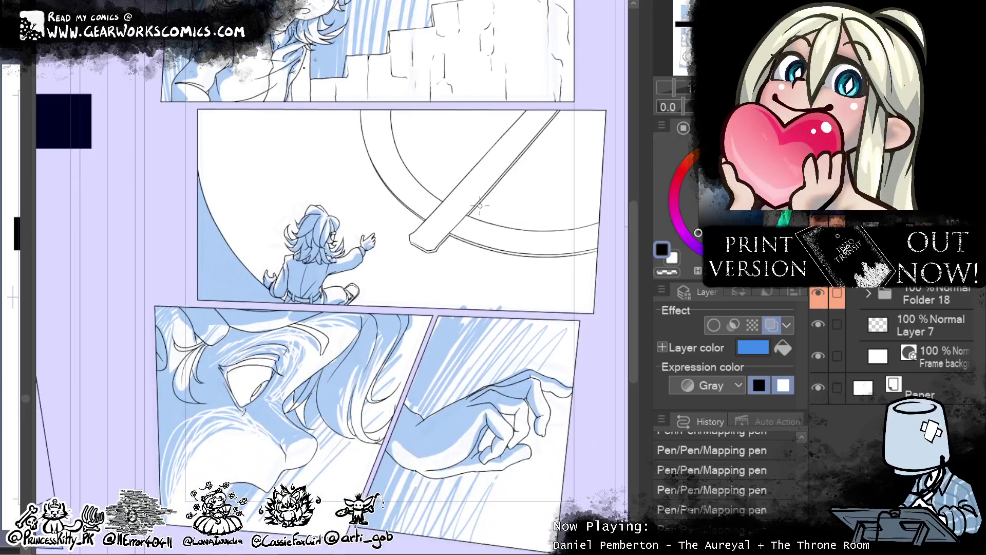
{"action": "scroll", "coordinate": [479, 206], "scroll_direction": "up", "scroll_amount": 2}
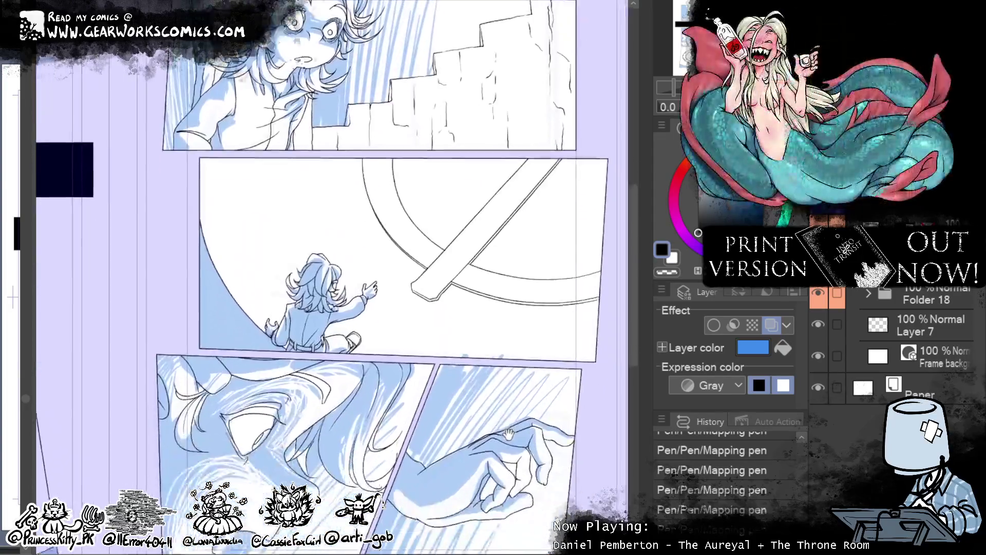
{"action": "left_click_drag", "start_coordinate": [508, 433], "coordinate": [446, 471]}
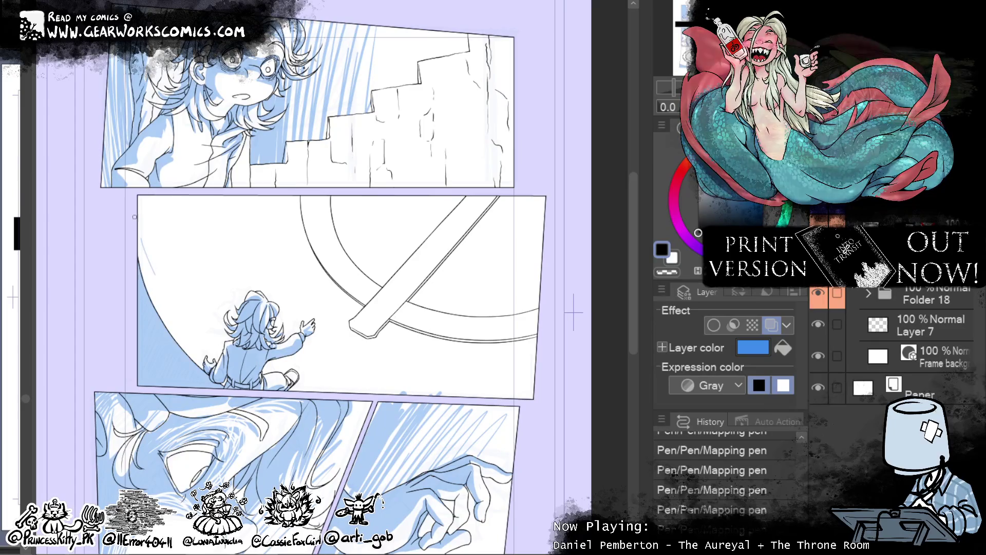
{"action": "left_click_drag", "start_coordinate": [141, 244], "coordinate": [216, 367]}
{"action": "left_click_drag", "start_coordinate": [149, 278], "coordinate": [197, 351]}
{"action": "left_click_drag", "start_coordinate": [139, 216], "coordinate": [218, 353]}
{"action": "left_click_drag", "start_coordinate": [147, 216], "coordinate": [191, 311]}
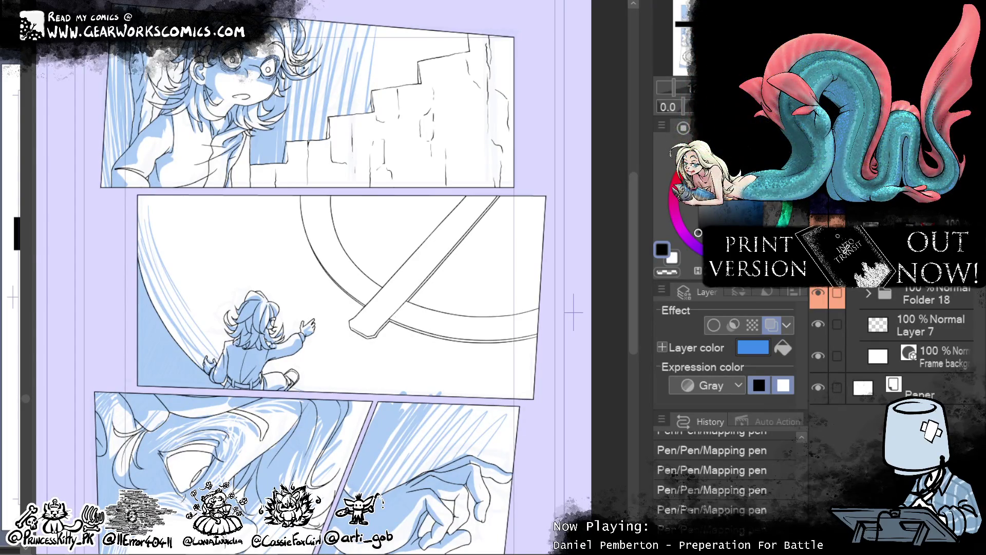
{"action": "key", "text": "ctrl+0"}
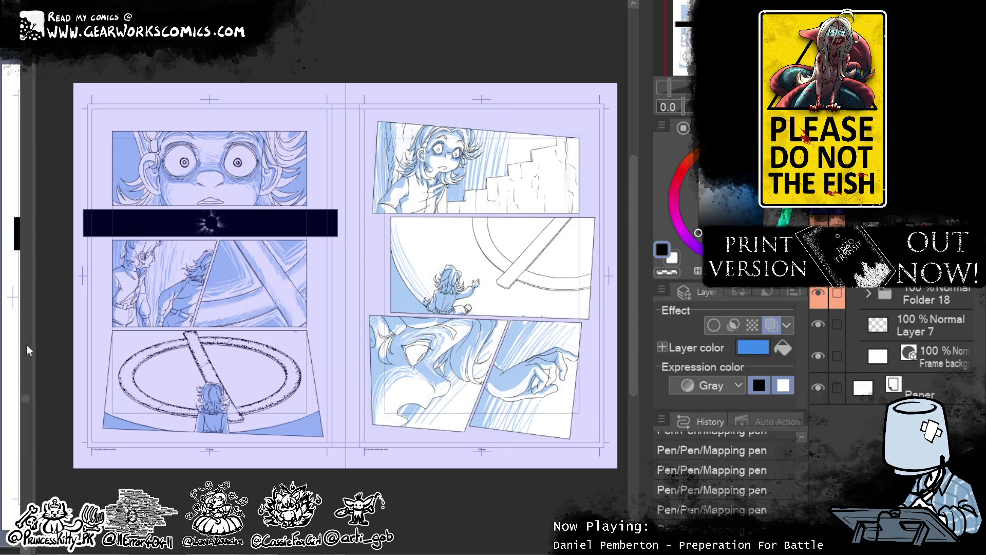
- Widen the split view to glance at other pages, then collapse it and zoom into the right page
{"action": "left_click_drag", "start_coordinate": [33, 348], "coordinate": [586, 354]}
{"action": "left_click_drag", "start_coordinate": [583, 398], "coordinate": [584, 403]}
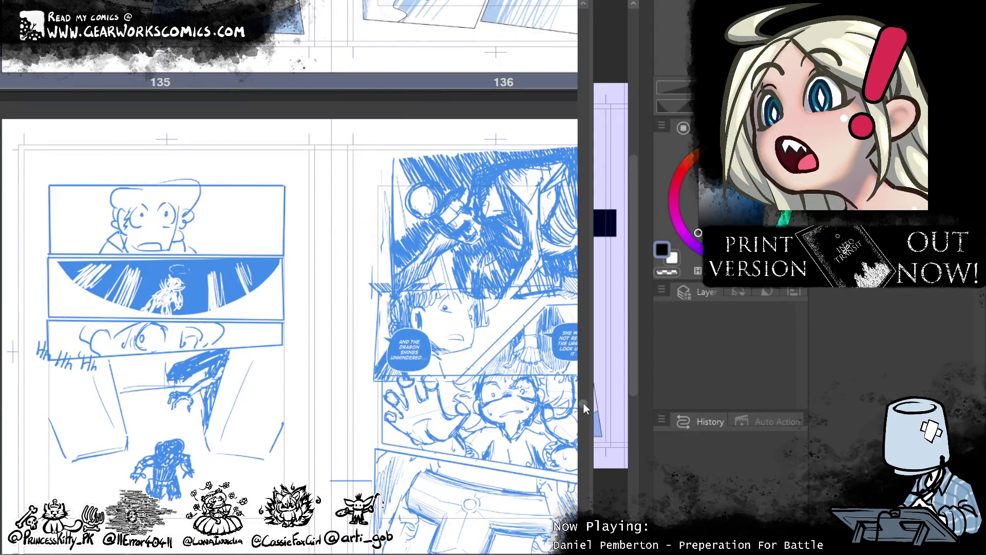
{"action": "left_click_drag", "start_coordinate": [592, 396], "coordinate": [23, 395]}
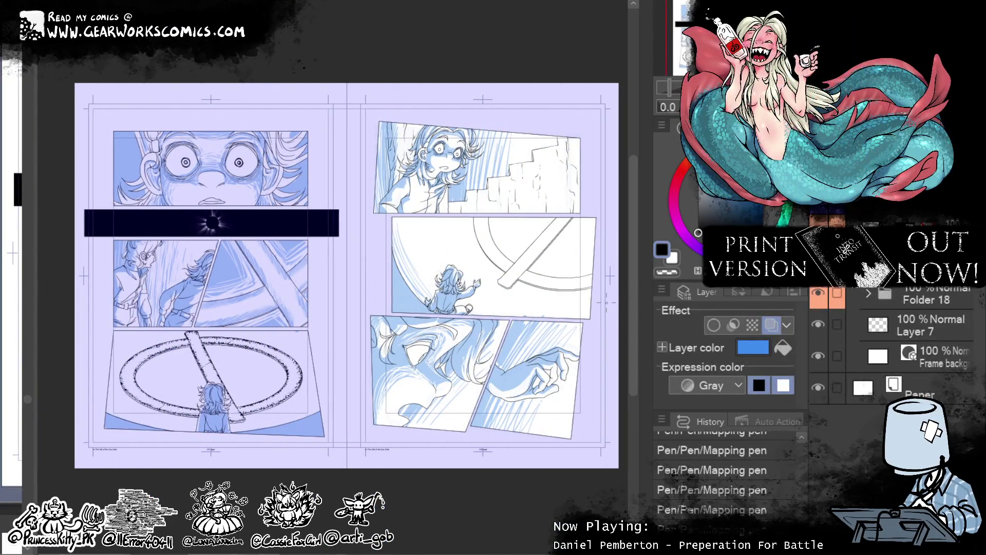
{"action": "scroll", "coordinate": [543, 394], "scroll_direction": "up", "scroll_amount": 5}
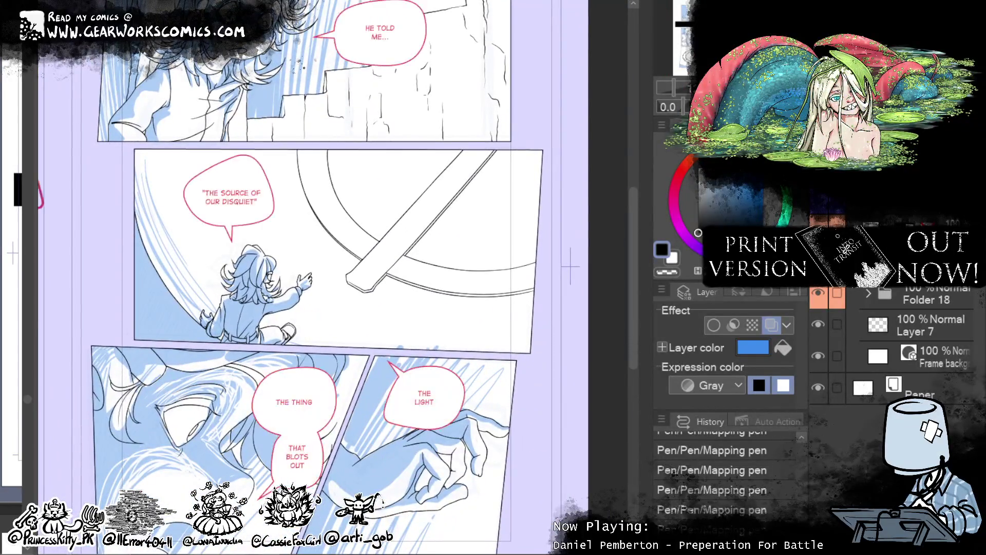
- Turn the balloon layer's color tint off so lettering shows black, and zoom out to both pages
{"action": "left_click", "coordinate": [775, 325]}
{"action": "left_click", "coordinate": [773, 327]}
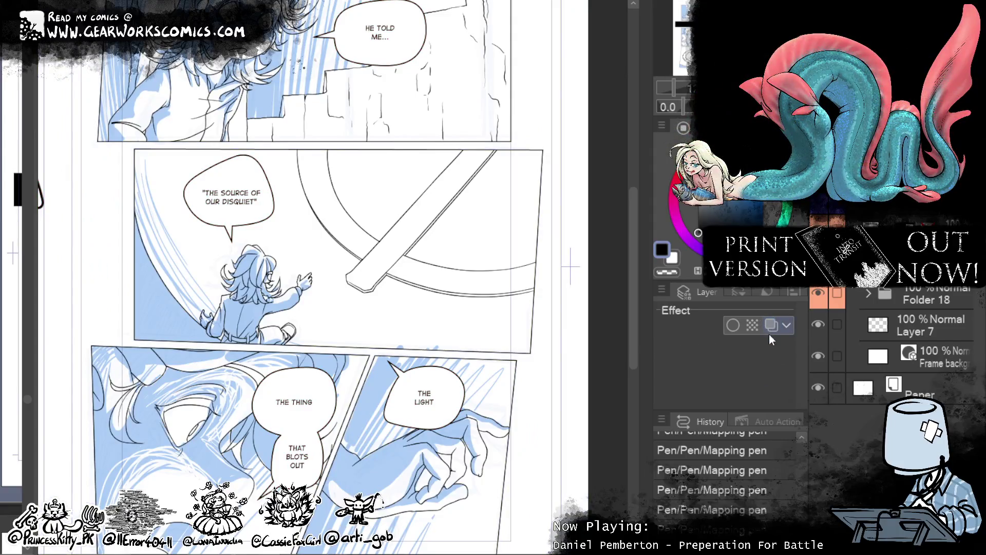
{"action": "left_click", "coordinate": [672, 90]}
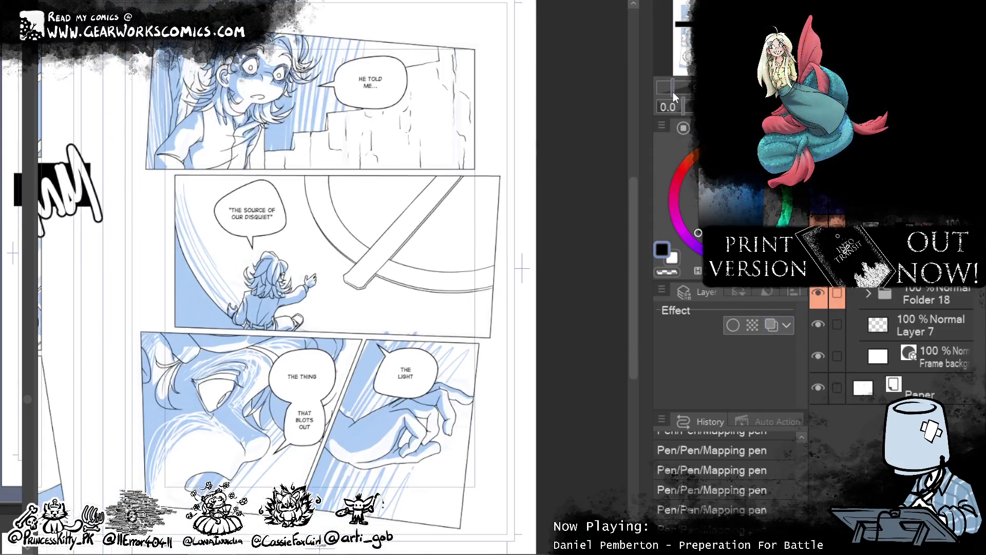
{"action": "scroll", "coordinate": [338, 278], "scroll_direction": "left", "scroll_amount": 5}
{"action": "left_click", "coordinate": [671, 91]}
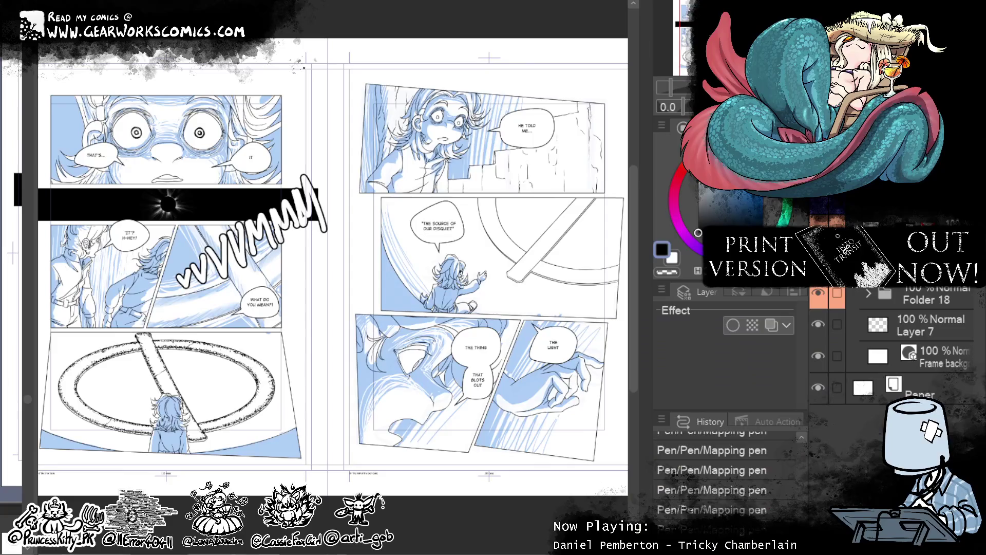
- Browse the comic pages, then create a new Illustration canvas with default settings
{"action": "scroll", "coordinate": [377, 261], "scroll_direction": "up", "scroll_amount": 1}
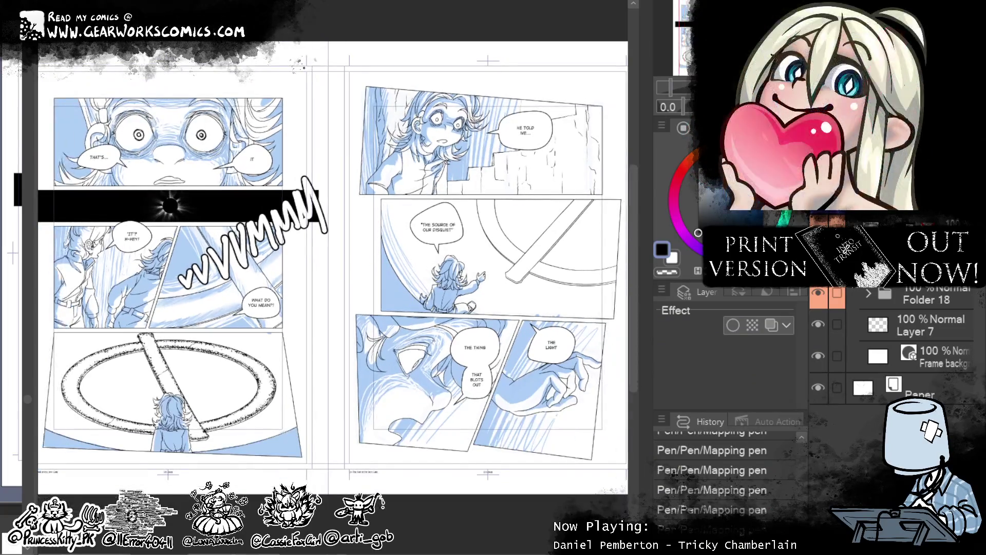
{"action": "scroll", "coordinate": [377, 261], "scroll_direction": "up", "scroll_amount": 2}
{"action": "scroll", "coordinate": [332, 289], "scroll_direction": "up", "scroll_amount": 1}
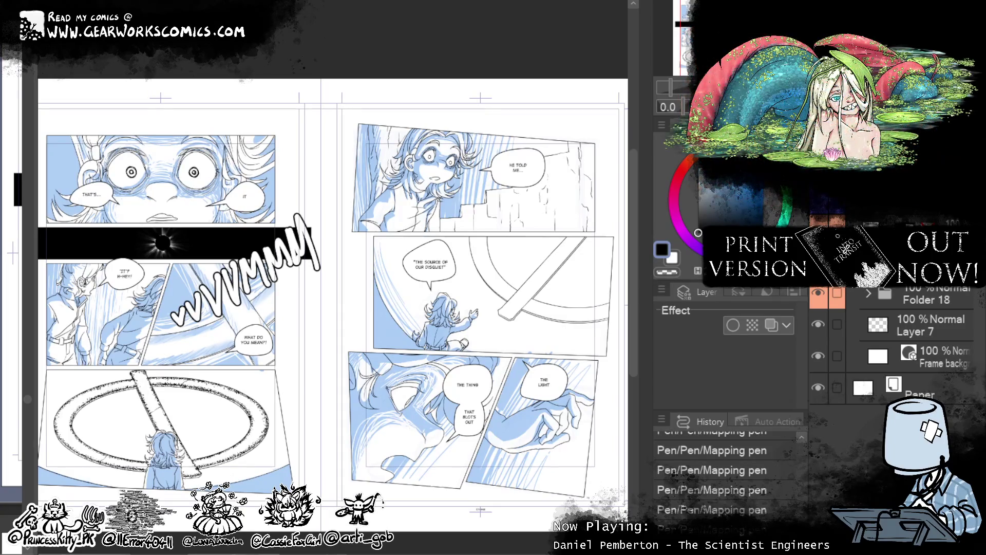
{"action": "scroll", "coordinate": [393, 233], "scroll_direction": "down", "scroll_amount": 10}
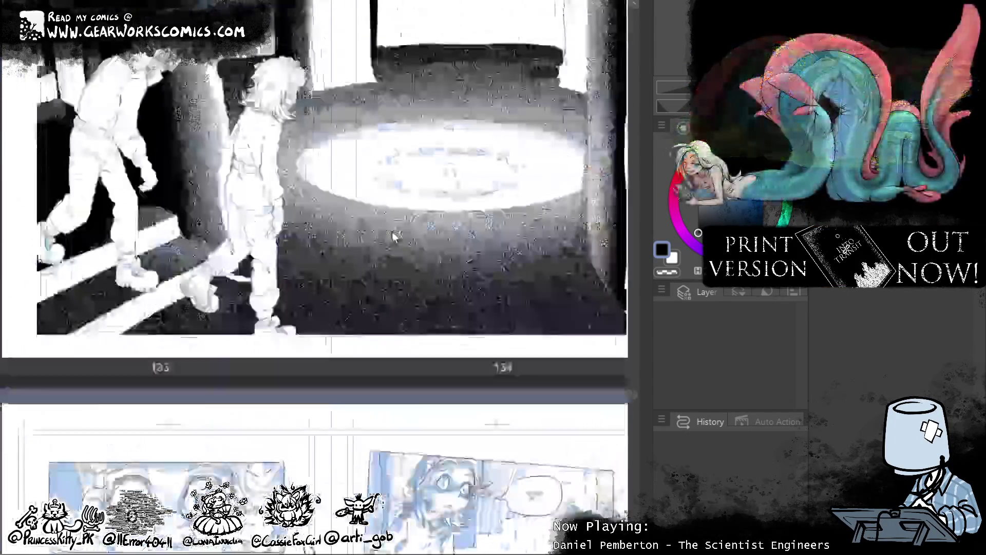
{"action": "scroll", "coordinate": [393, 236], "scroll_direction": "down", "scroll_amount": 5}
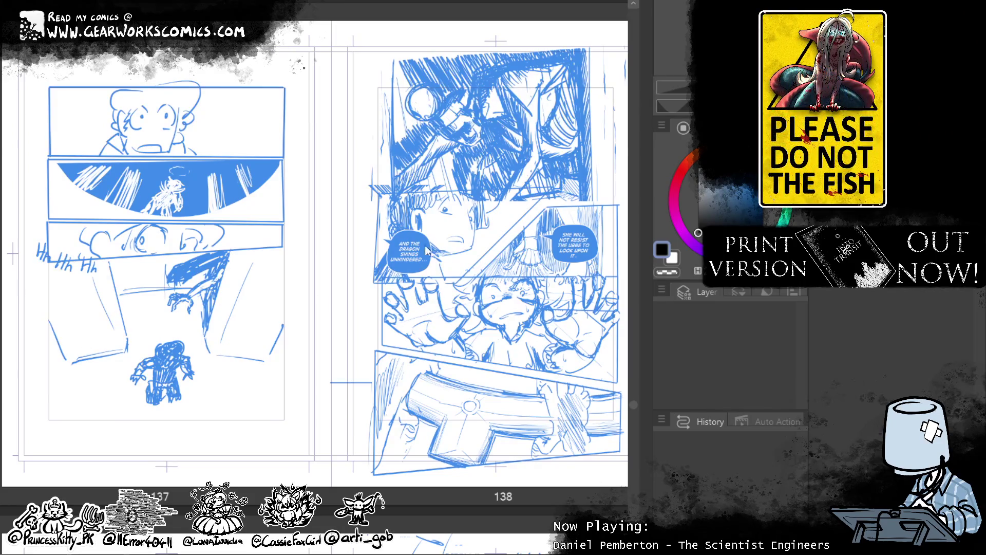
{"action": "scroll", "coordinate": [392, 233], "scroll_direction": "up", "scroll_amount": 12}
{"action": "scroll", "coordinate": [434, 251], "scroll_direction": "down", "scroll_amount": 3}
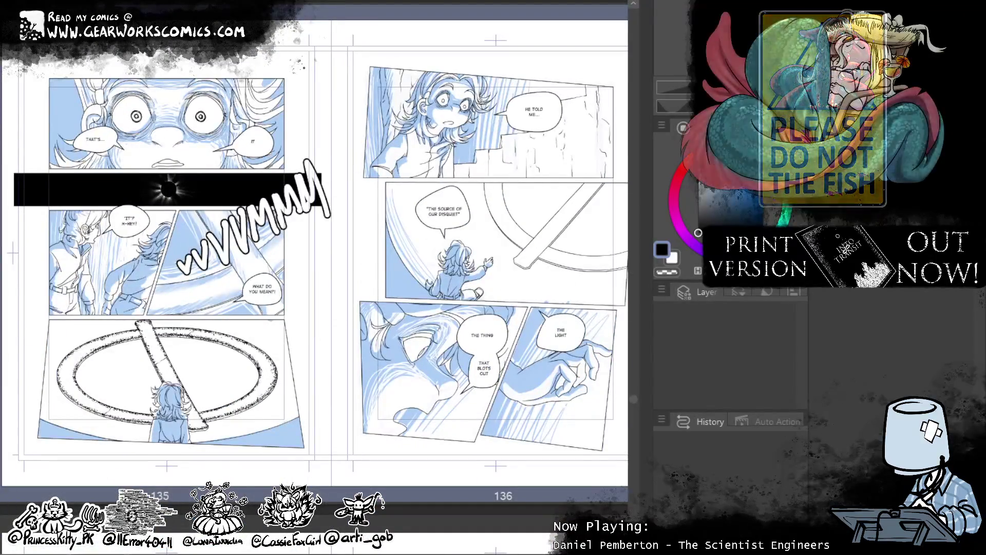
{"action": "key", "text": "ctrl+n"}
{"action": "key", "text": "Return"}
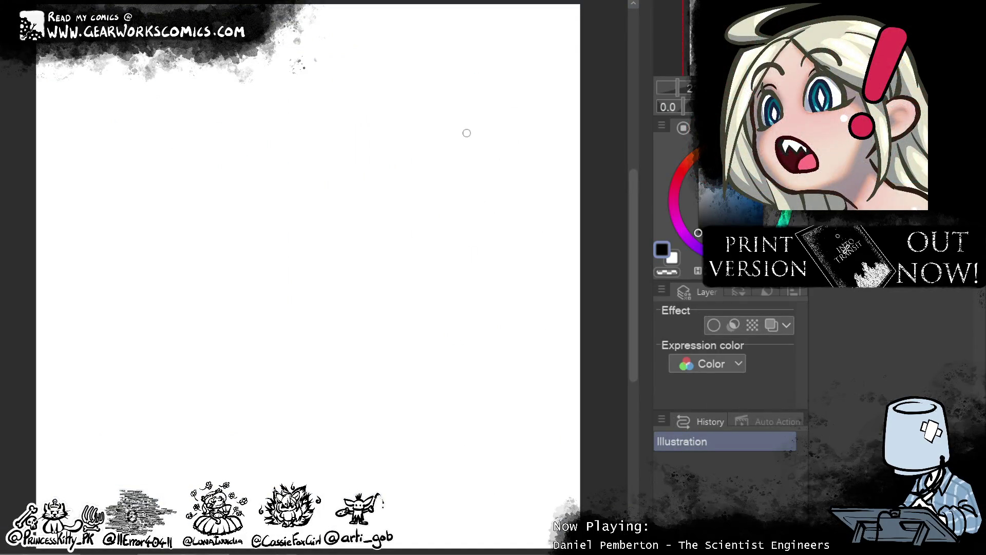
{"action": "left_click_drag", "start_coordinate": [260, 262], "coordinate": [514, 449]}
{"action": "key", "text": "ctrl+z"}
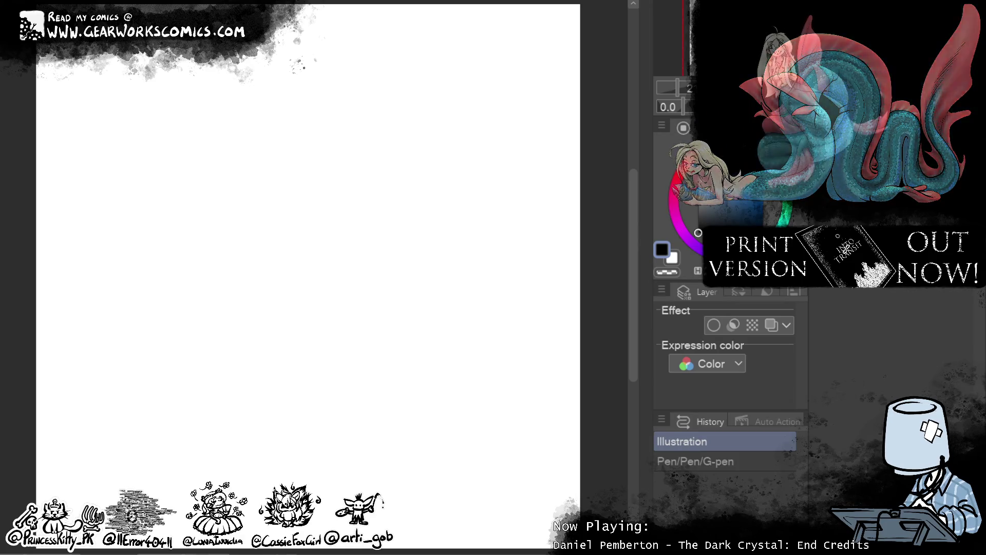
- Sketch the head outline and the left side of the body, redrawing misplaced strokes
{"action": "mouse_move", "coordinate": [442, 309]}
{"action": "left_mouse_down"}
{"action": "mouse_move", "coordinate": [463, 314]}
{"action": "mouse_move", "coordinate": [487, 303]}
{"action": "mouse_move", "coordinate": [498, 329]}
{"action": "mouse_move", "coordinate": [511, 307]}
{"action": "left_mouse_up"}
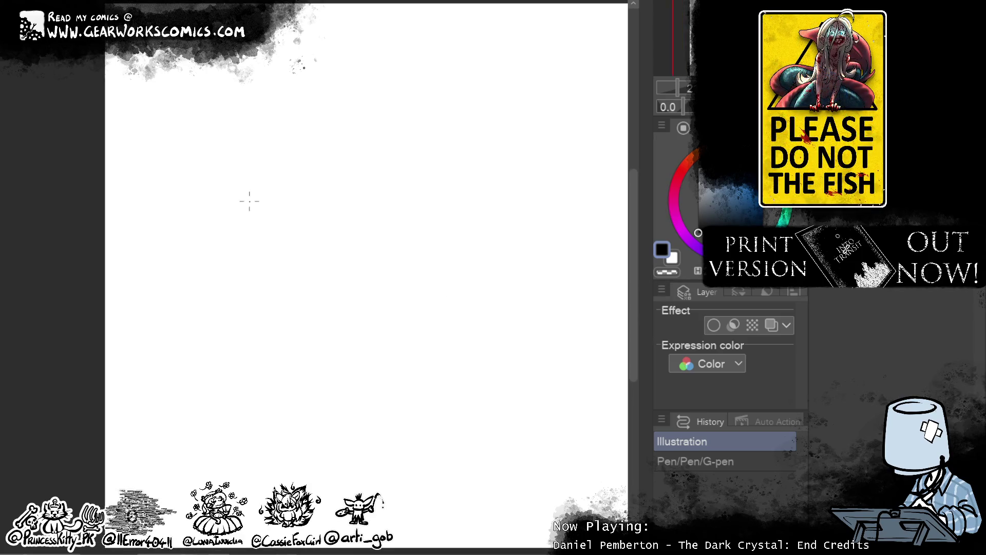
{"action": "left_click_drag", "start_coordinate": [252, 213], "coordinate": [259, 257]}
{"action": "mouse_move", "coordinate": [252, 213]}
{"action": "left_mouse_down"}
{"action": "mouse_move", "coordinate": [298, 207]}
{"action": "mouse_move", "coordinate": [304, 216]}
{"action": "mouse_move", "coordinate": [295, 260]}
{"action": "mouse_move", "coordinate": [252, 313]}
{"action": "left_mouse_up"}
{"action": "mouse_move", "coordinate": [267, 273]}
{"action": "left_mouse_down"}
{"action": "mouse_move", "coordinate": [288, 277]}
{"action": "mouse_move", "coordinate": [307, 311]}
{"action": "mouse_move", "coordinate": [289, 319]}
{"action": "left_mouse_up"}
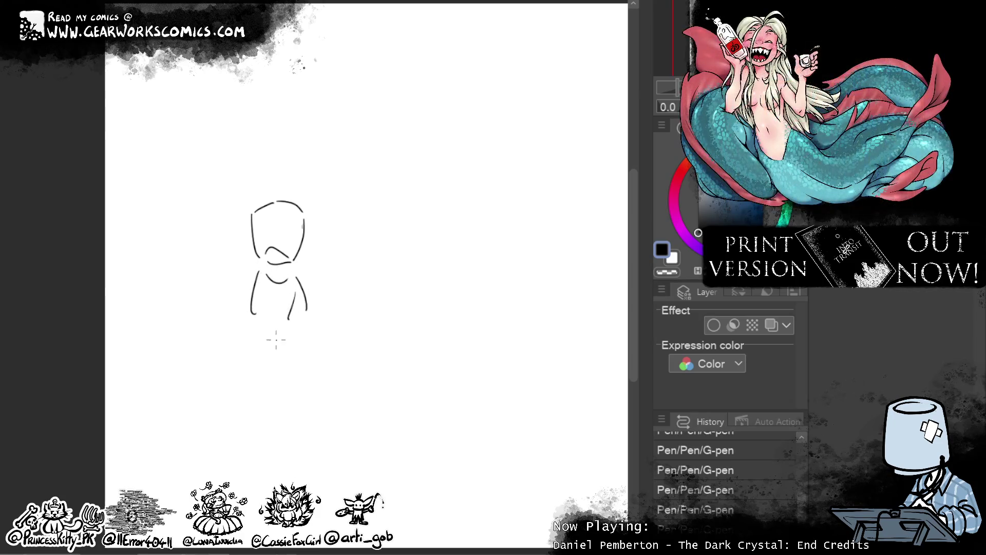
{"action": "key", "text": "ctrl+z"}
{"action": "key", "text": "ctrl+z"}
{"action": "key", "text": "ctrl+z"}
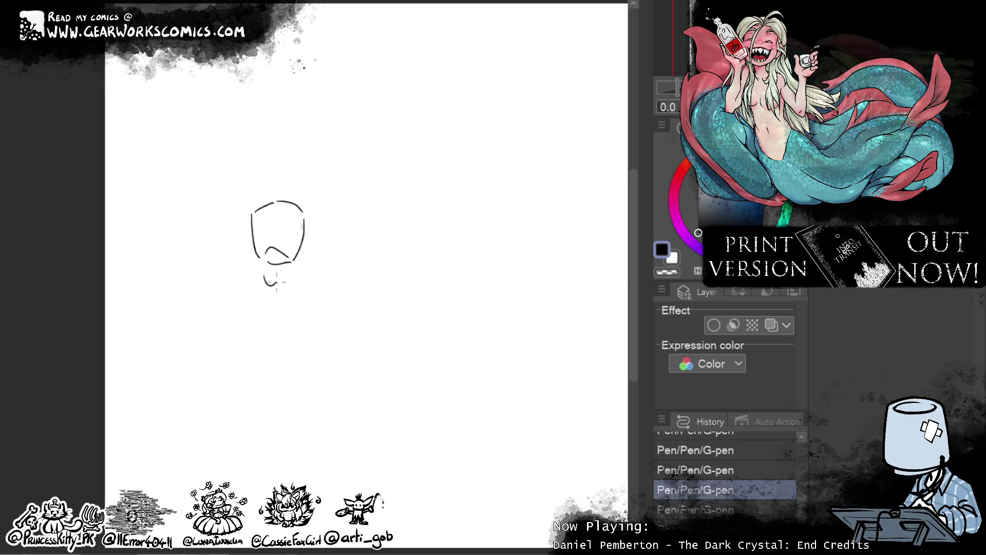
{"action": "left_click_drag", "start_coordinate": [259, 283], "coordinate": [243, 319]}
{"action": "key", "text": "ctrl+z"}
{"action": "left_click_drag", "start_coordinate": [259, 283], "coordinate": [243, 319]}
- Sketch the chin curve and right side of the body, undoing stray torso strokes
{"action": "mouse_move", "coordinate": [261, 279]}
{"action": "left_mouse_down"}
{"action": "mouse_move", "coordinate": [287, 277]}
{"action": "mouse_move", "coordinate": [273, 325]}
{"action": "left_mouse_up"}
{"action": "key", "text": "ctrl+z"}
{"action": "left_click_drag", "start_coordinate": [286, 288], "coordinate": [278, 322]}
{"action": "left_click_drag", "start_coordinate": [294, 281], "coordinate": [300, 326]}
{"action": "left_click_drag", "start_coordinate": [303, 310], "coordinate": [301, 326]}
{"action": "key", "text": "ctrl+z"}
{"action": "key", "text": "ctrl+z"}
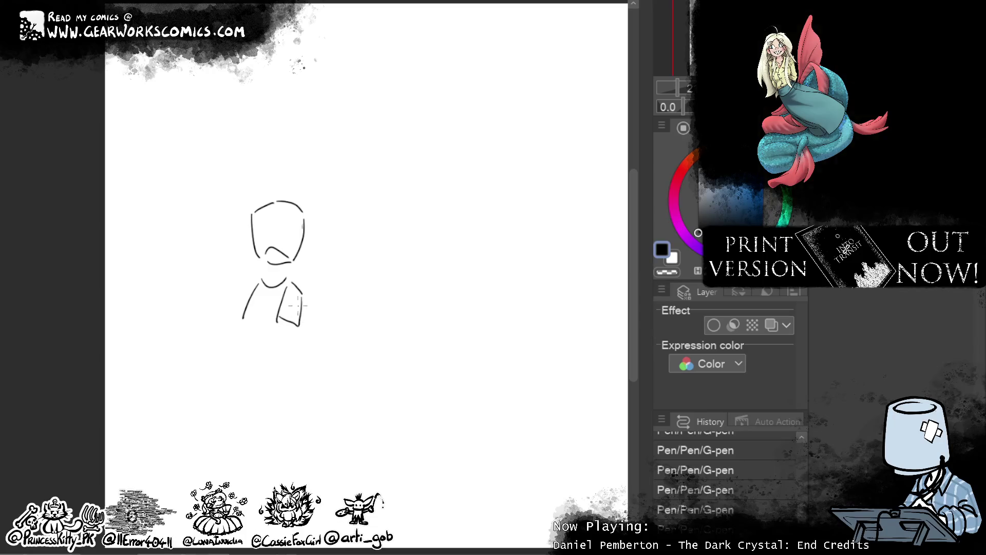
{"action": "left_click_drag", "start_coordinate": [244, 315], "coordinate": [285, 312]}
{"action": "key", "text": "ctrl+z"}
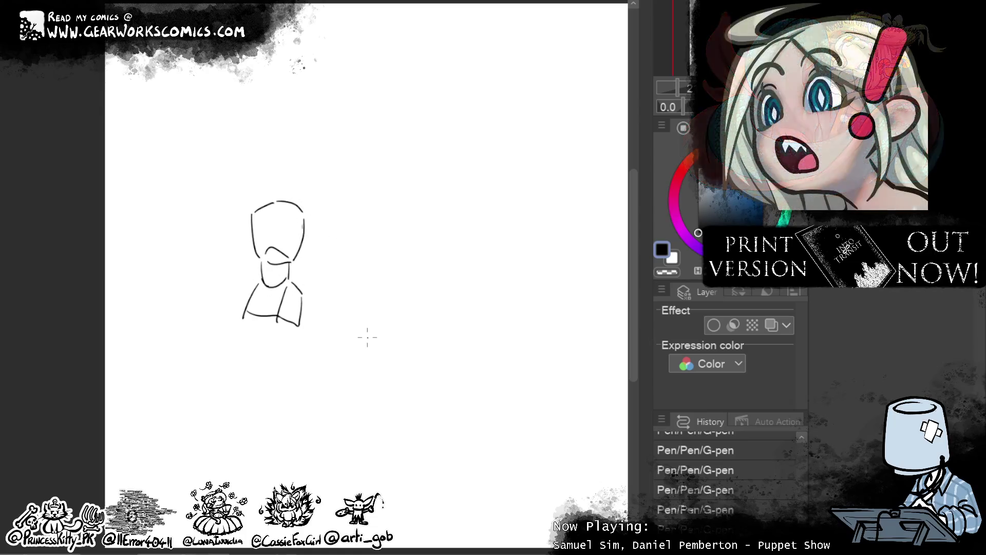
- Add the top of the head, an ear, a hair strand and a box shape above the head
{"action": "mouse_move", "coordinate": [271, 215]}
{"action": "left_mouse_down"}
{"action": "mouse_move", "coordinate": [305, 213]}
{"action": "mouse_move", "coordinate": [298, 229]}
{"action": "mouse_move", "coordinate": [256, 228]}
{"action": "mouse_move", "coordinate": [314, 310]}
{"action": "left_mouse_up"}
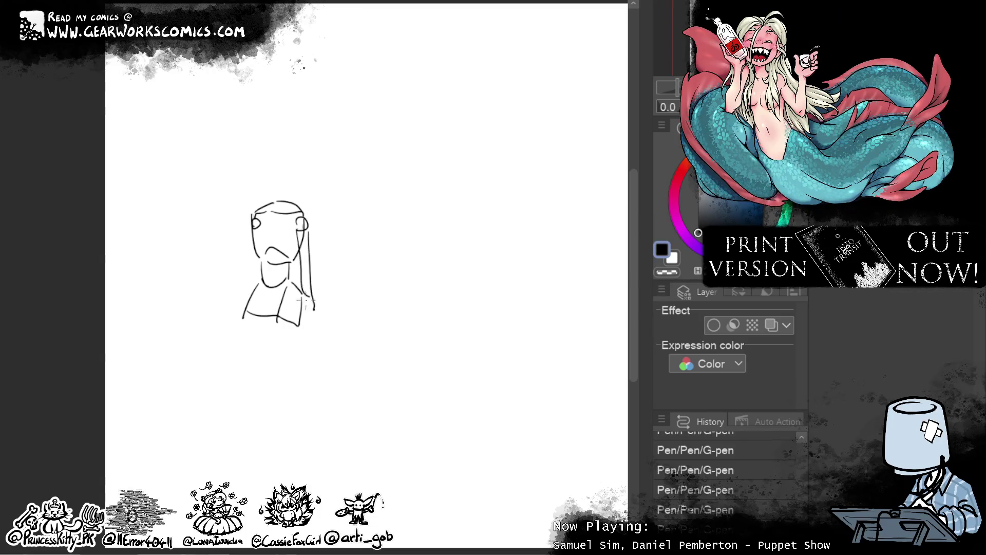
{"action": "left_click_drag", "start_coordinate": [253, 225], "coordinate": [253, 283]}
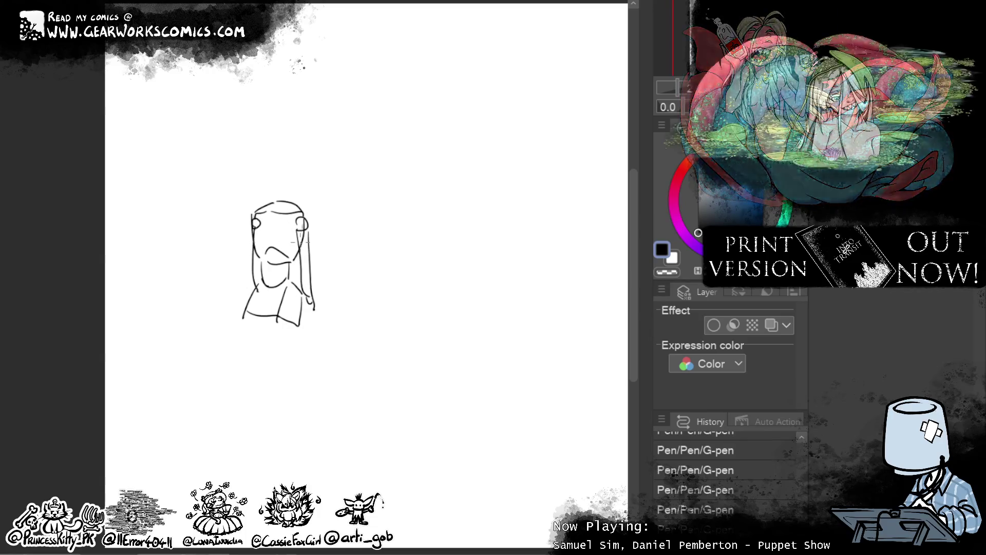
{"action": "left_click_drag", "start_coordinate": [241, 157], "coordinate": [251, 206]}
{"action": "key", "text": "ctrl+z"}
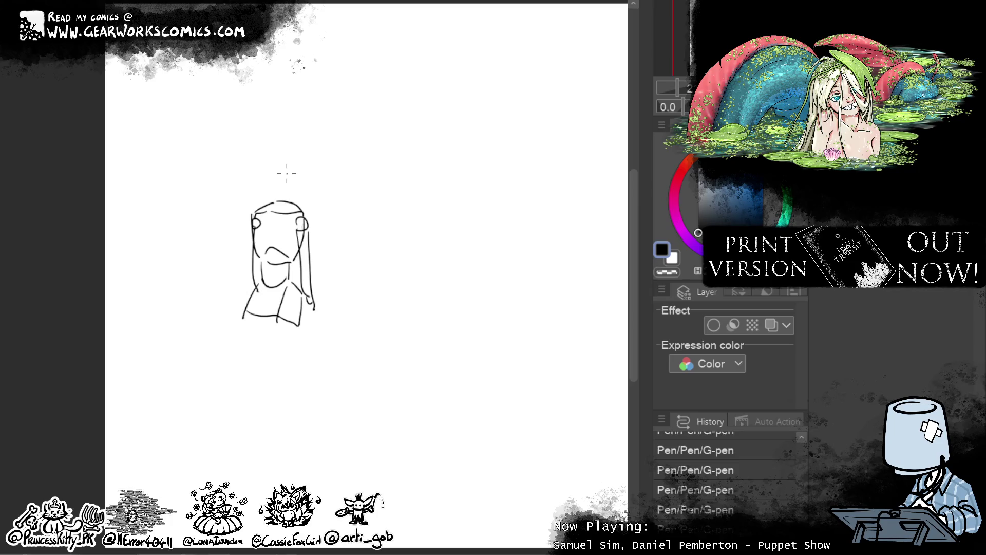
{"action": "left_click_drag", "start_coordinate": [242, 158], "coordinate": [251, 207]}
{"action": "left_click_drag", "start_coordinate": [247, 155], "coordinate": [284, 157]}
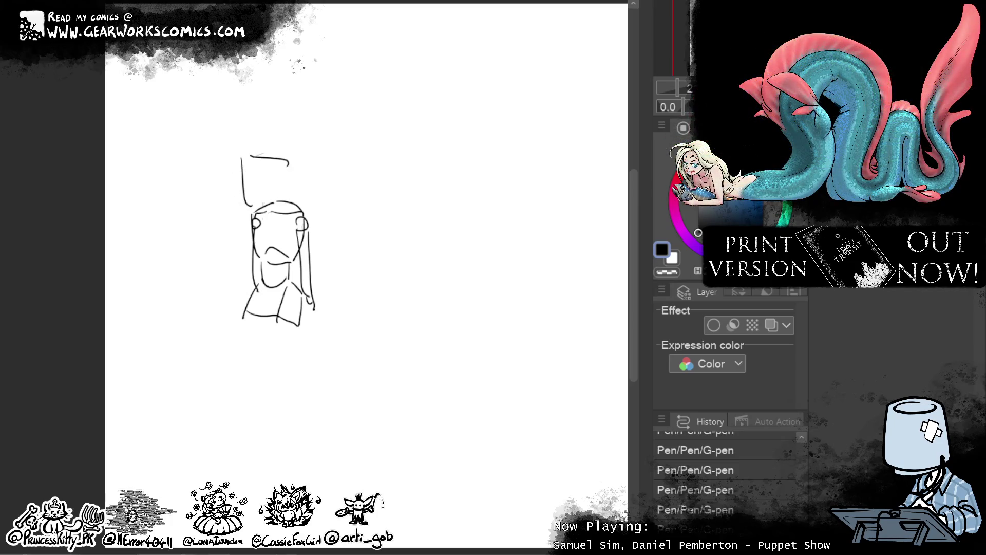
{"action": "left_click_drag", "start_coordinate": [248, 207], "coordinate": [274, 205]}
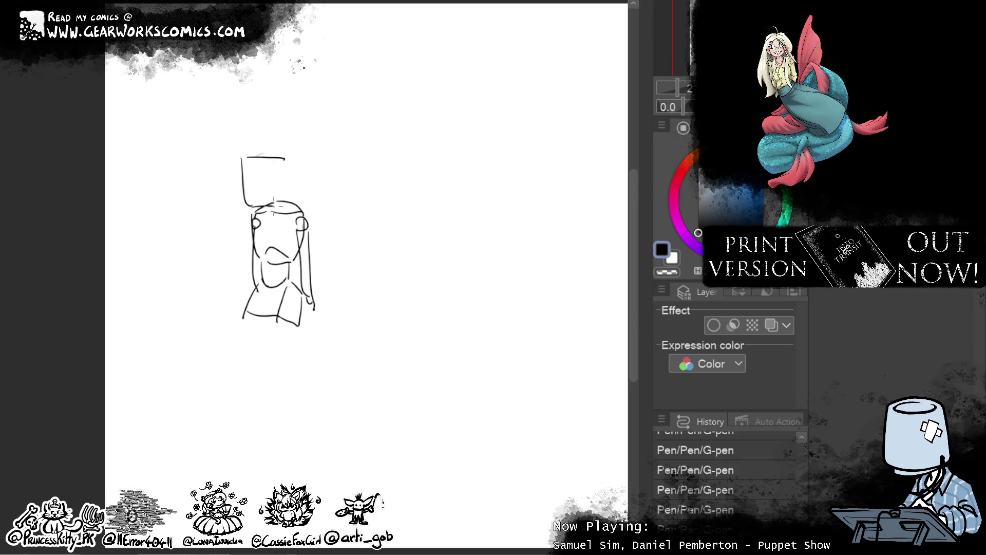
{"action": "left_click_drag", "start_coordinate": [294, 150], "coordinate": [290, 192]}
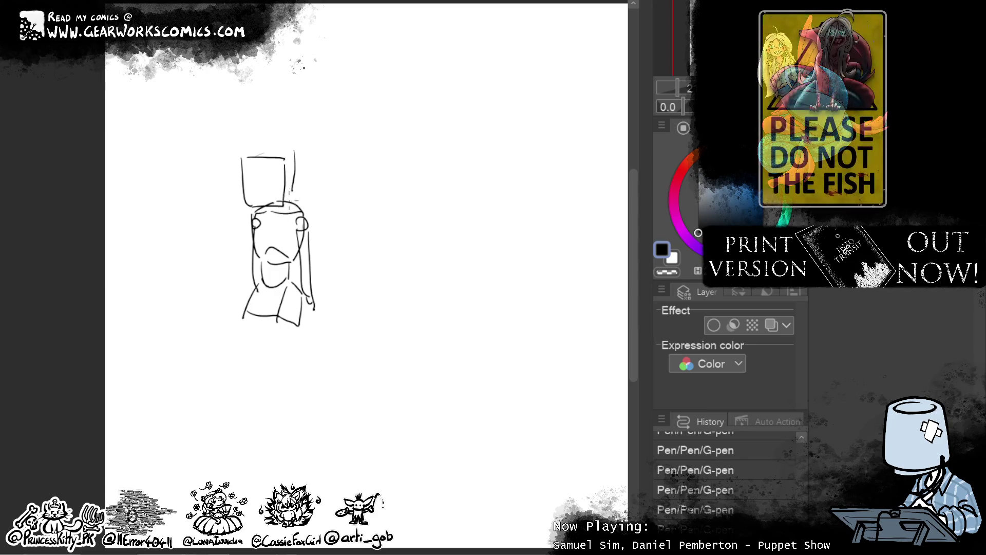
{"action": "left_click_drag", "start_coordinate": [242, 155], "coordinate": [293, 149]}
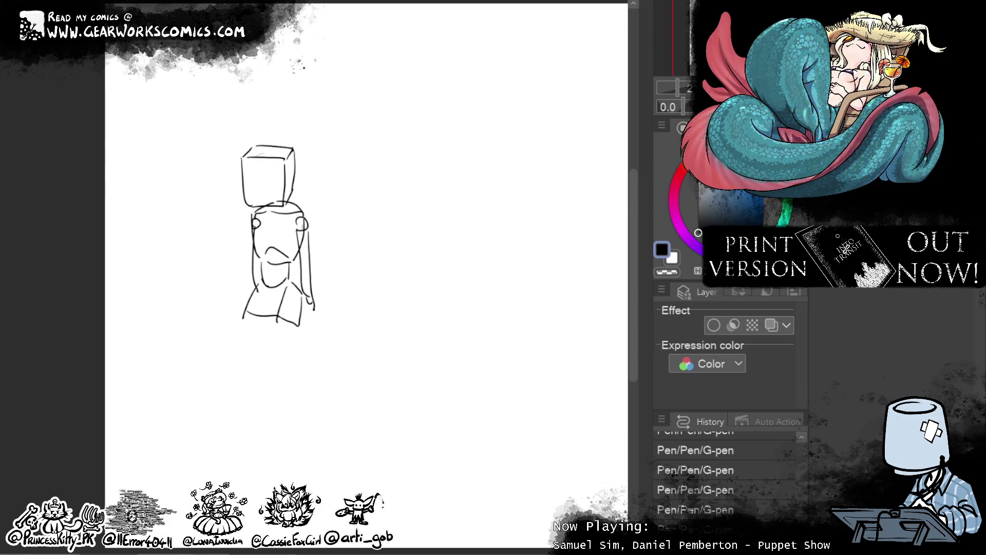
{"action": "mouse_move", "coordinate": [299, 186]}
{"action": "left_mouse_down"}
{"action": "mouse_move", "coordinate": [290, 201]}
{"action": "mouse_move", "coordinate": [264, 203]}
{"action": "mouse_move", "coordinate": [298, 101]}
{"action": "mouse_move", "coordinate": [289, 204]}
{"action": "left_mouse_up"}
- Shrink, shift and rotate the box with Ctrl+T so it sits on the head
{"action": "key", "text": "ctrl+t"}
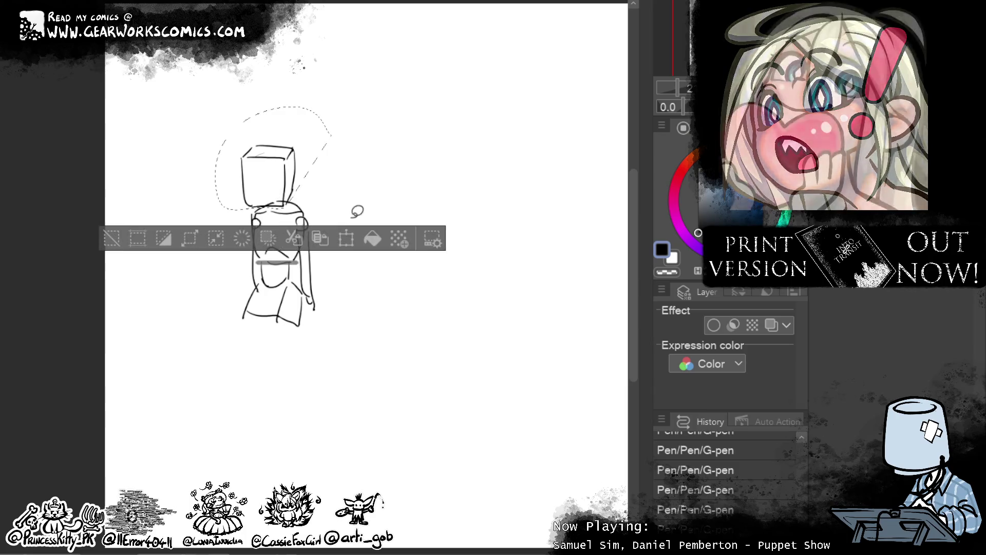
{"action": "left_click_drag", "start_coordinate": [332, 106], "coordinate": [321, 114]}
{"action": "left_click_drag", "start_coordinate": [314, 148], "coordinate": [325, 151]}
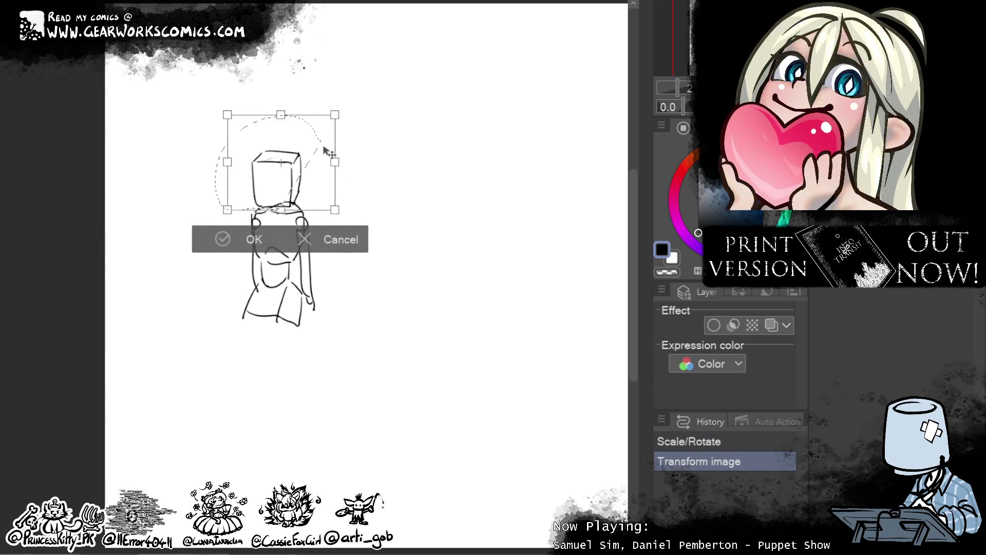
{"action": "left_click_drag", "start_coordinate": [384, 98], "coordinate": [379, 95]}
{"action": "mouse_move", "coordinate": [311, 171]}
{"action": "left_mouse_down"}
{"action": "mouse_move", "coordinate": [300, 177]}
{"action": "mouse_move", "coordinate": [308, 166]}
{"action": "left_mouse_up"}
{"action": "left_click", "coordinate": [217, 237]}
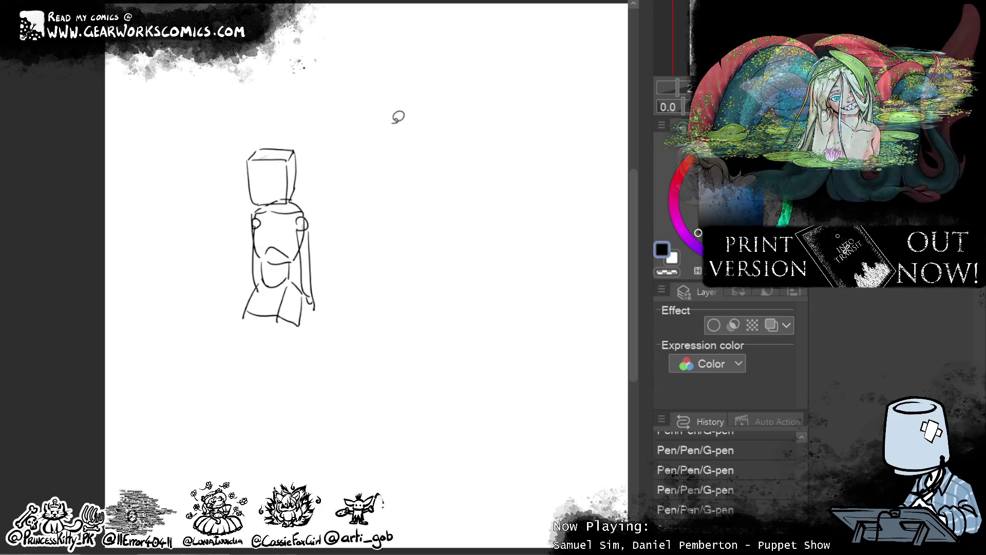
- Draw the long lower body with a hook at its end and a coiling tail sweeping right
{"action": "left_click_drag", "start_coordinate": [246, 308], "coordinate": [241, 429]}
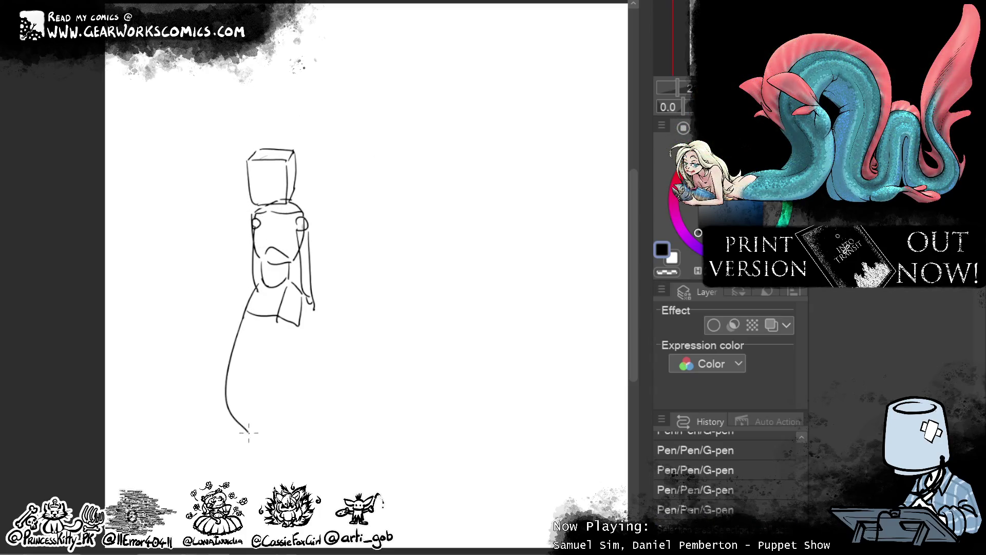
{"action": "left_click_drag", "start_coordinate": [306, 304], "coordinate": [268, 463]}
{"action": "left_click_drag", "start_coordinate": [242, 419], "coordinate": [252, 444]}
{"action": "mouse_move", "coordinate": [265, 405]}
{"action": "left_mouse_down"}
{"action": "mouse_move", "coordinate": [386, 377]}
{"action": "mouse_move", "coordinate": [285, 463]}
{"action": "left_mouse_up"}
{"action": "mouse_move", "coordinate": [394, 367]}
{"action": "left_mouse_down"}
{"action": "mouse_move", "coordinate": [406, 446]}
{"action": "mouse_move", "coordinate": [405, 434]}
{"action": "left_mouse_up"}
{"action": "left_click_drag", "start_coordinate": [307, 344], "coordinate": [346, 358]}
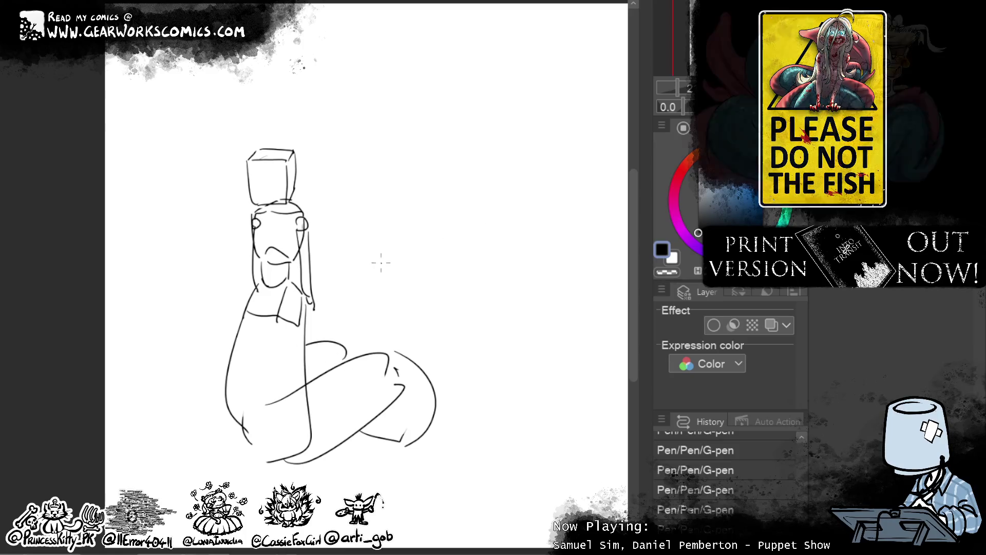
{"action": "mouse_move", "coordinate": [308, 321]}
{"action": "left_mouse_down"}
{"action": "mouse_move", "coordinate": [445, 224]}
{"action": "mouse_move", "coordinate": [353, 334]}
{"action": "left_mouse_up"}
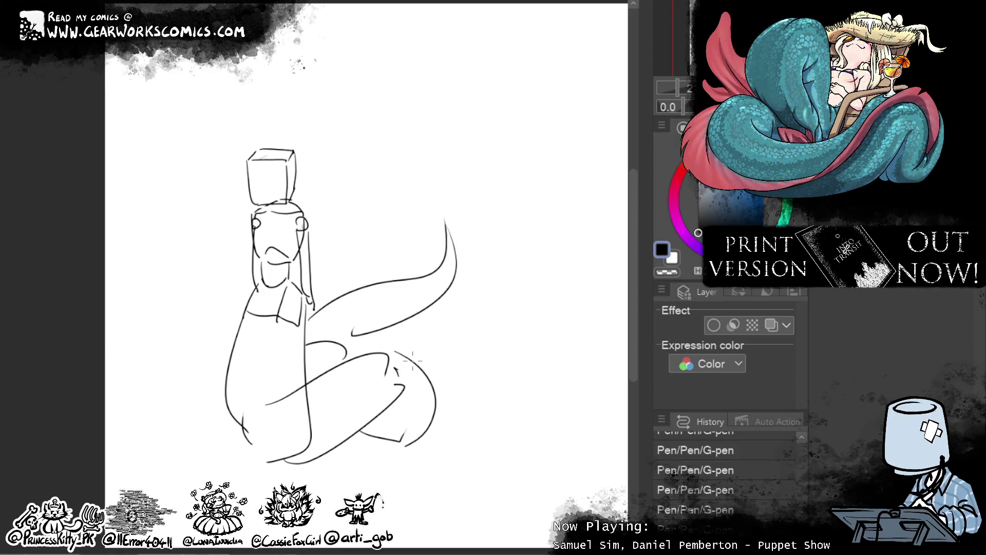
- Loop the tail out left of the body and add a curve running down the tail
{"action": "left_click_drag", "start_coordinate": [232, 360], "coordinate": [230, 417]}
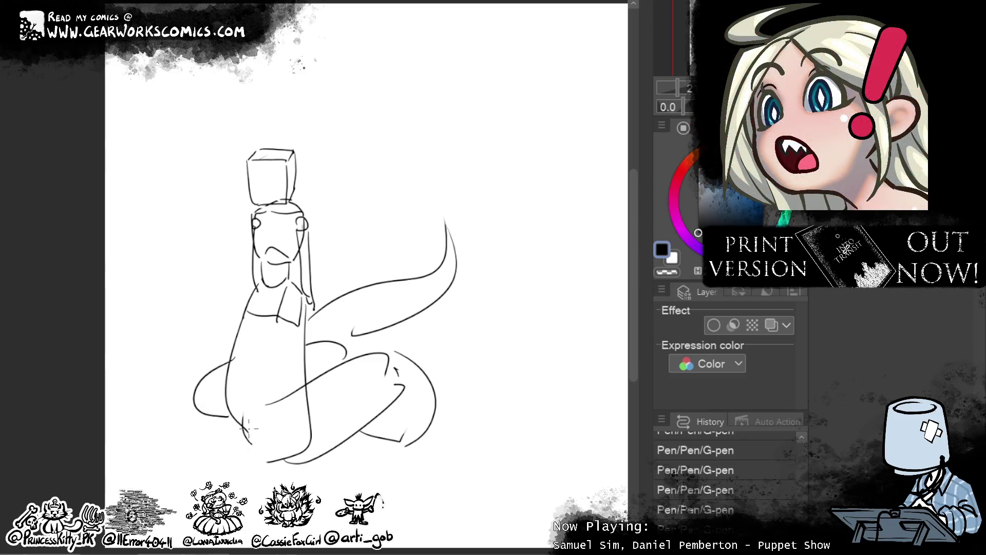
{"action": "key", "text": "ctrl+z"}
{"action": "left_click_drag", "start_coordinate": [234, 361], "coordinate": [252, 433]}
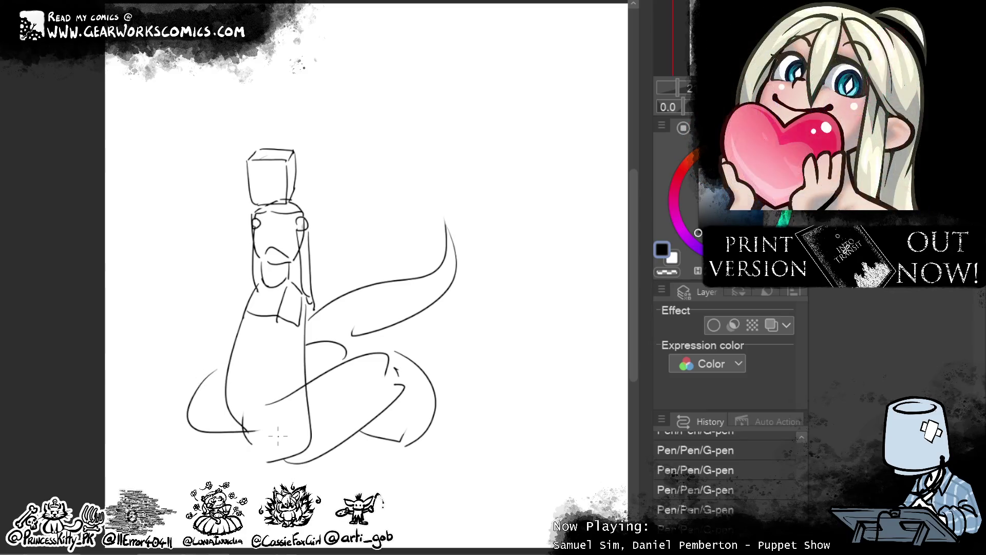
{"action": "key", "text": "ctrl+z"}
{"action": "left_click_drag", "start_coordinate": [227, 361], "coordinate": [226, 429]}
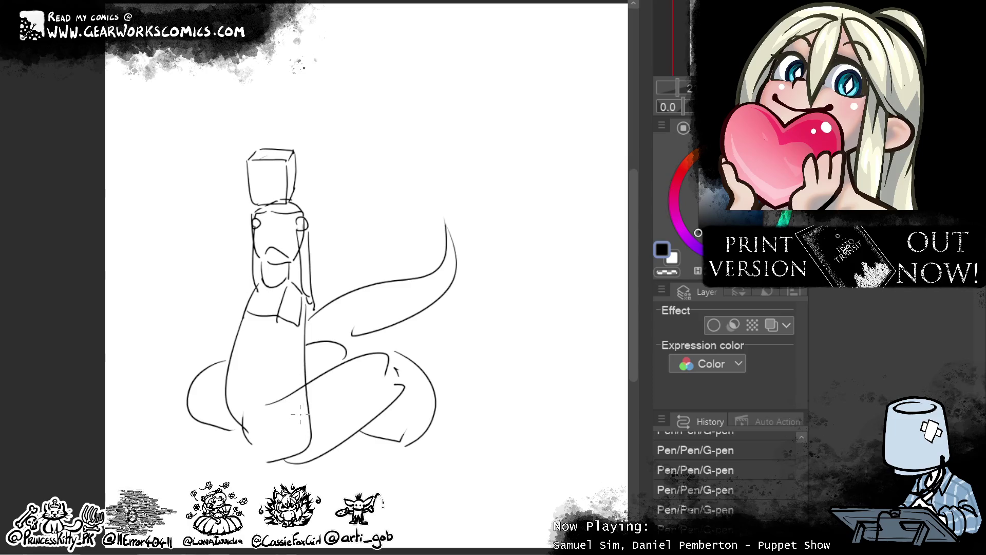
{"action": "left_click_drag", "start_coordinate": [305, 422], "coordinate": [388, 470]}
{"action": "left_click_drag", "start_coordinate": [339, 426], "coordinate": [386, 473]}
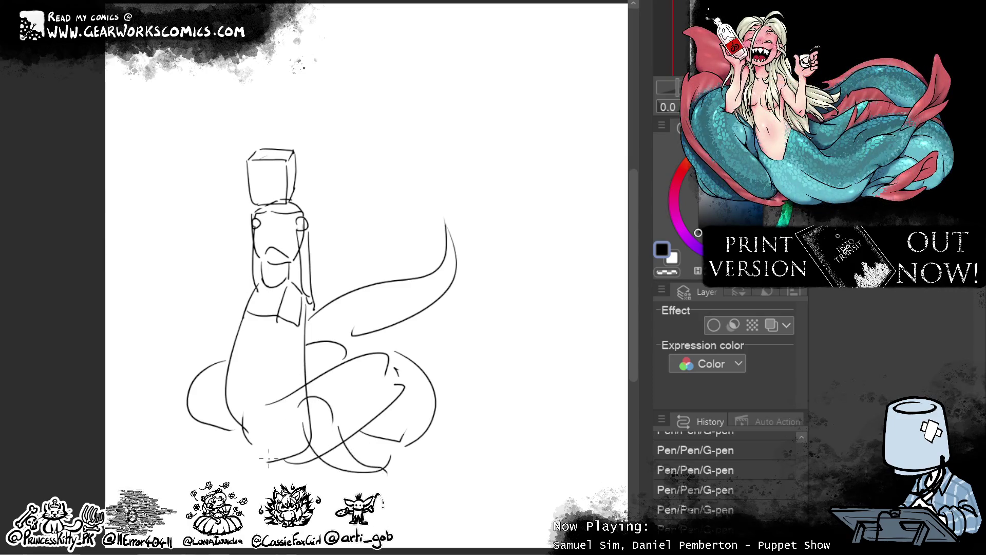
{"action": "key", "text": "ctrl+z"}
{"action": "key", "text": "ctrl+z"}
{"action": "key", "text": "ctrl+z"}
{"action": "mouse_move", "coordinate": [302, 379]}
{"action": "left_mouse_down"}
{"action": "mouse_move", "coordinate": [300, 448]}
{"action": "mouse_move", "coordinate": [380, 489]}
{"action": "left_mouse_up"}
- Add tail curls around the lower right and a fin sweeping out at the lower left
{"action": "left_click_drag", "start_coordinate": [323, 465], "coordinate": [415, 493]}
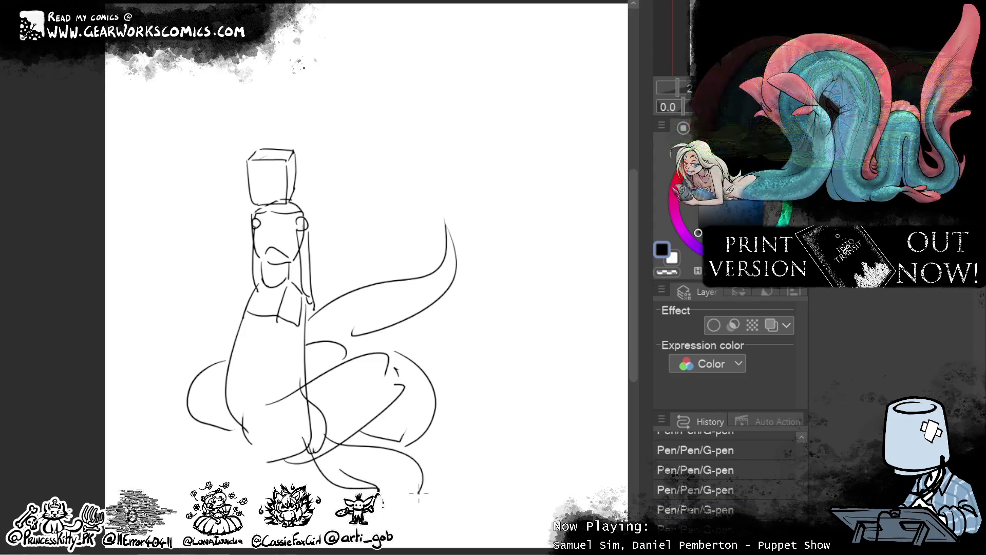
{"action": "key", "text": "ctrl+z"}
{"action": "left_click_drag", "start_coordinate": [341, 466], "coordinate": [423, 470]}
{"action": "mouse_move", "coordinate": [362, 434]}
{"action": "left_mouse_down"}
{"action": "mouse_move", "coordinate": [417, 471]}
{"action": "mouse_move", "coordinate": [426, 459]}
{"action": "left_mouse_up"}
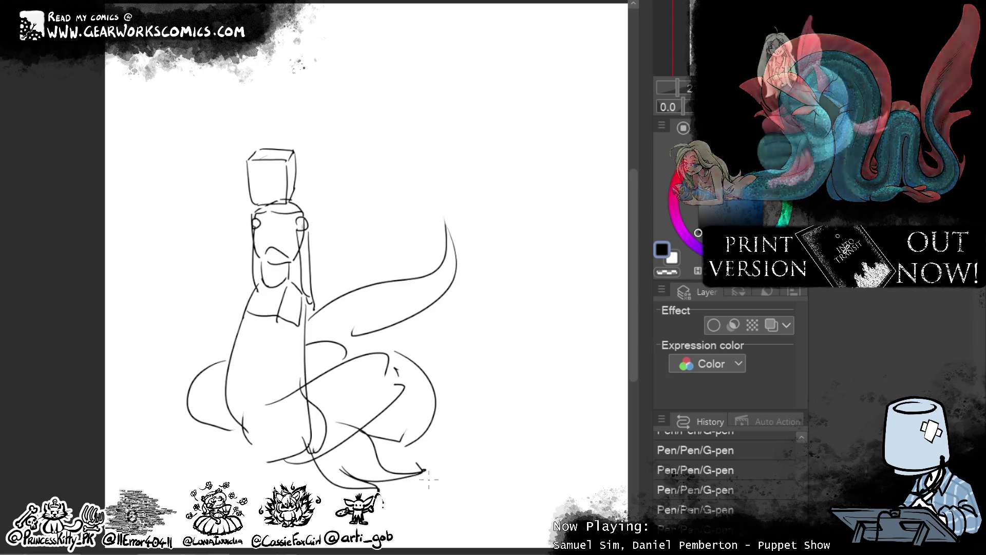
{"action": "key", "text": "ctrl+z"}
{"action": "mouse_move", "coordinate": [337, 465]}
{"action": "left_mouse_down"}
{"action": "mouse_move", "coordinate": [388, 463]}
{"action": "mouse_move", "coordinate": [415, 445]}
{"action": "left_mouse_up"}
{"action": "key", "text": "ctrl+z"}
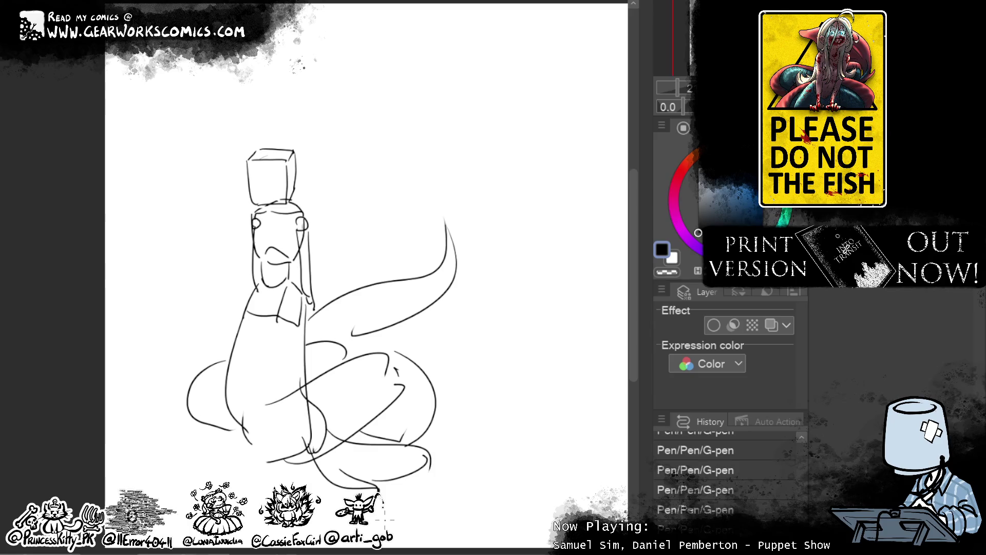
{"action": "mouse_move", "coordinate": [224, 454]}
{"action": "left_mouse_down"}
{"action": "mouse_move", "coordinate": [188, 442]}
{"action": "mouse_move", "coordinate": [177, 458]}
{"action": "left_mouse_up"}
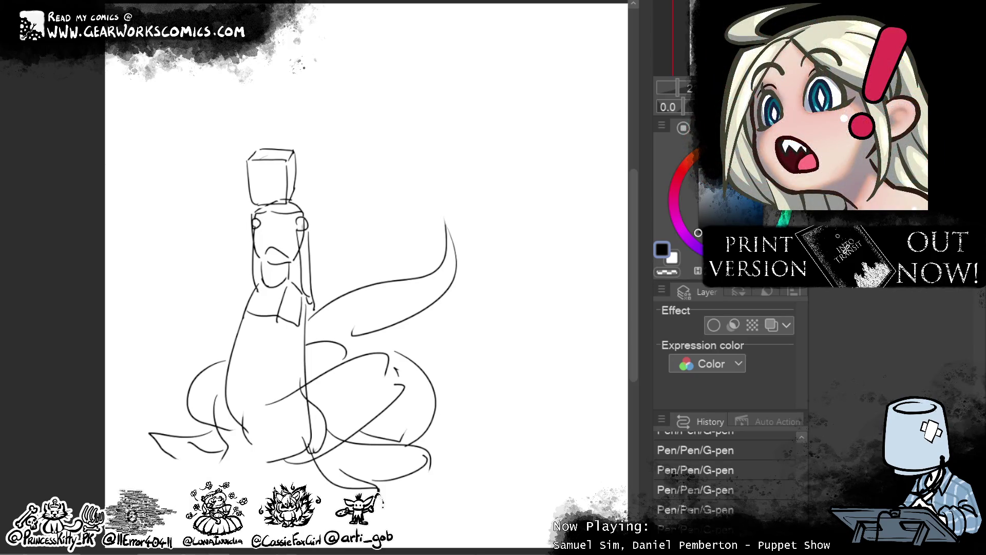
- Tint the sketch layer light blue and add a new layer above it for inking
{"action": "left_click", "coordinate": [772, 327]}
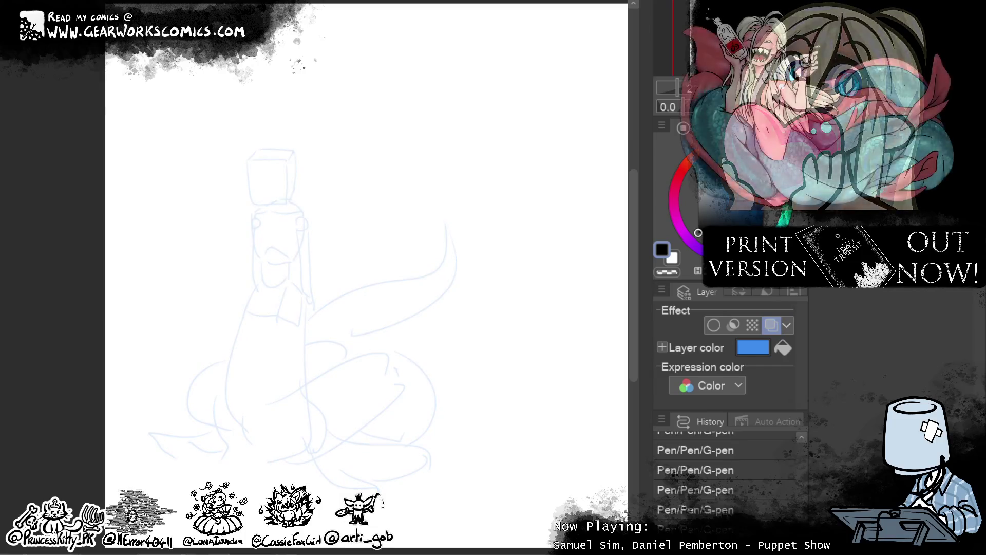
{"action": "left_click", "coordinate": [772, 325]}
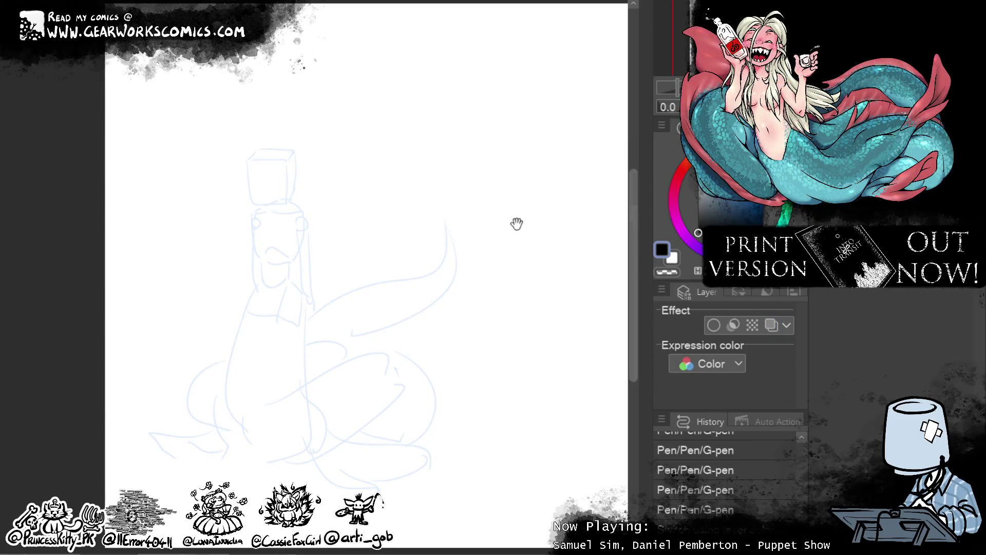
{"action": "scroll", "coordinate": [632, 211], "scroll_direction": "up", "scroll_amount": 2}
- Ink the jaw, cheek and brow lines of the face, removing misplaced strokes
{"action": "mouse_move", "coordinate": [269, 240]}
{"action": "left_mouse_down"}
{"action": "mouse_move", "coordinate": [269, 218]}
{"action": "mouse_move", "coordinate": [290, 216]}
{"action": "mouse_move", "coordinate": [313, 241]}
{"action": "left_mouse_up"}
{"action": "key", "text": "ctrl+z"}
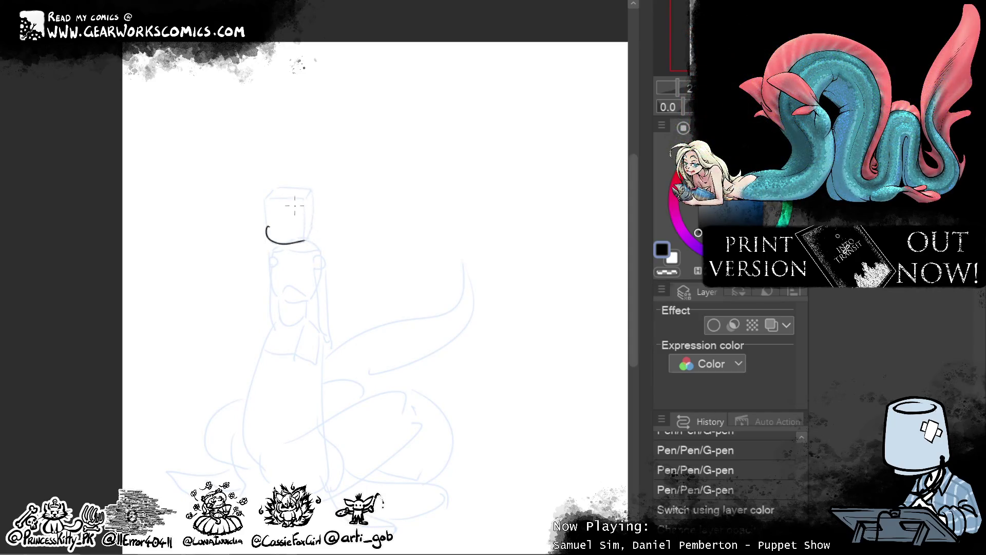
{"action": "left_click_drag", "start_coordinate": [311, 219], "coordinate": [310, 234]}
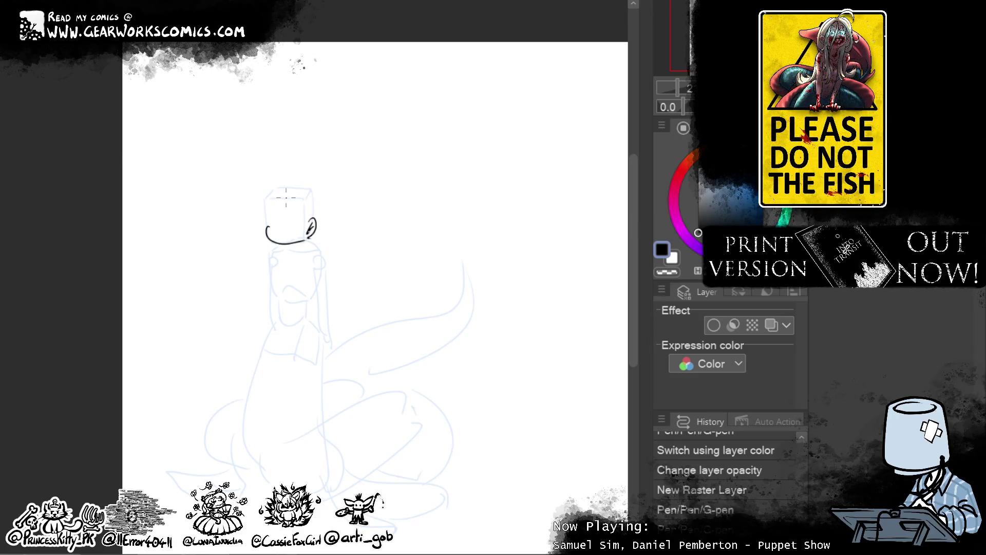
{"action": "mouse_move", "coordinate": [271, 221]}
{"action": "left_mouse_down"}
{"action": "mouse_move", "coordinate": [308, 222]}
{"action": "mouse_move", "coordinate": [276, 231]}
{"action": "mouse_move", "coordinate": [283, 223]}
{"action": "left_mouse_up"}
{"action": "key", "text": "ctrl+z"}
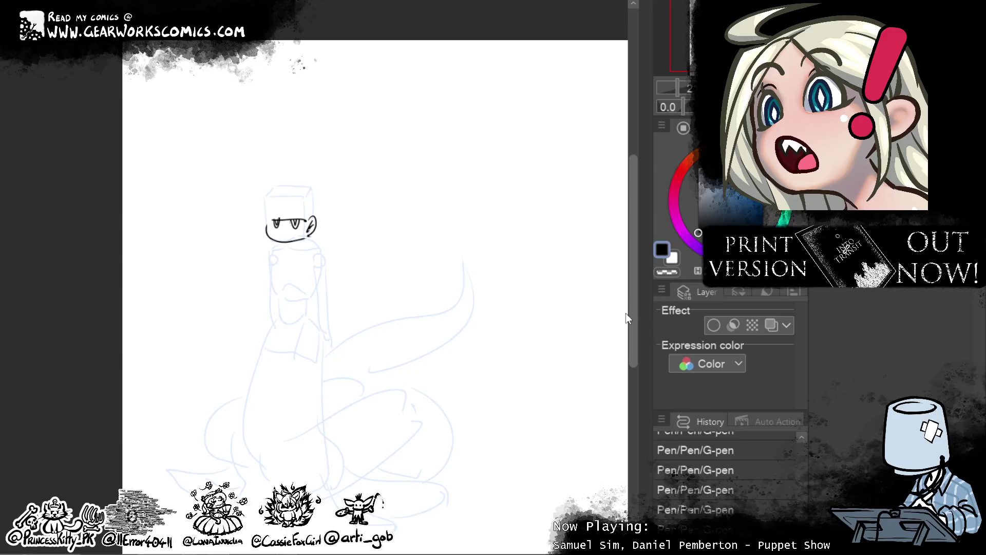
{"action": "scroll", "coordinate": [625, 312], "scroll_direction": "up", "scroll_amount": 1}
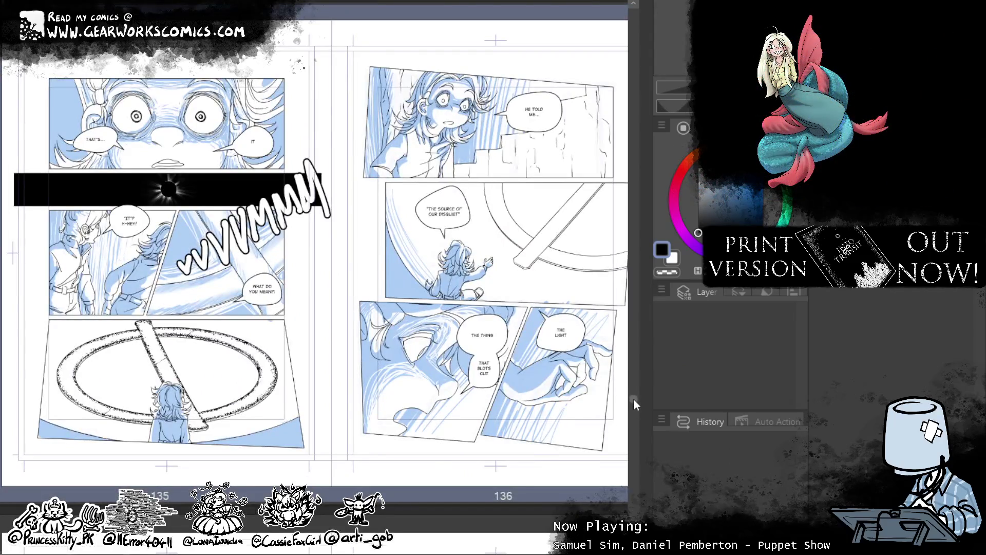
- Switch to the comic project and scroll past the spread of pages 135–136
{"action": "scroll", "coordinate": [633, 398], "scroll_direction": "up", "scroll_amount": 1}
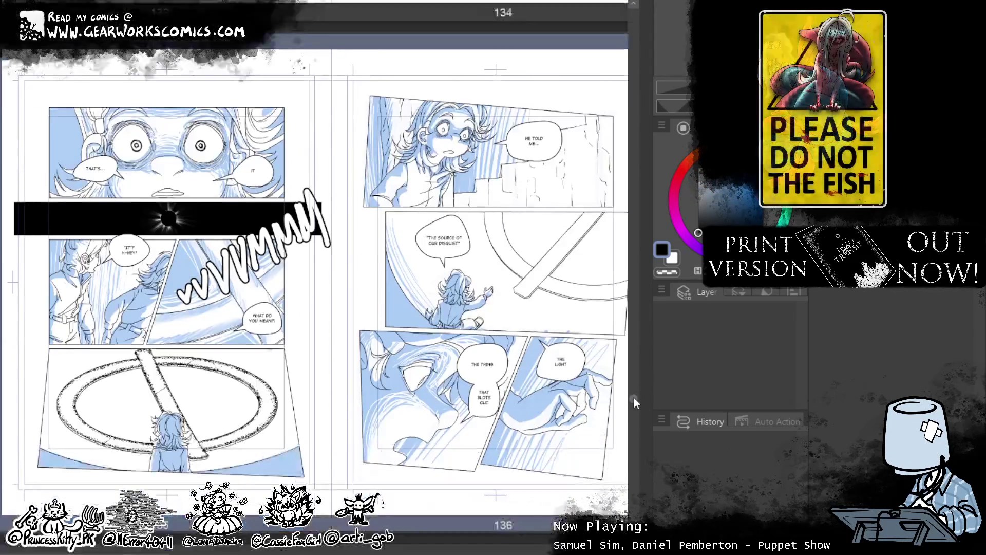
{"action": "scroll", "coordinate": [634, 396], "scroll_direction": "down", "scroll_amount": 2}
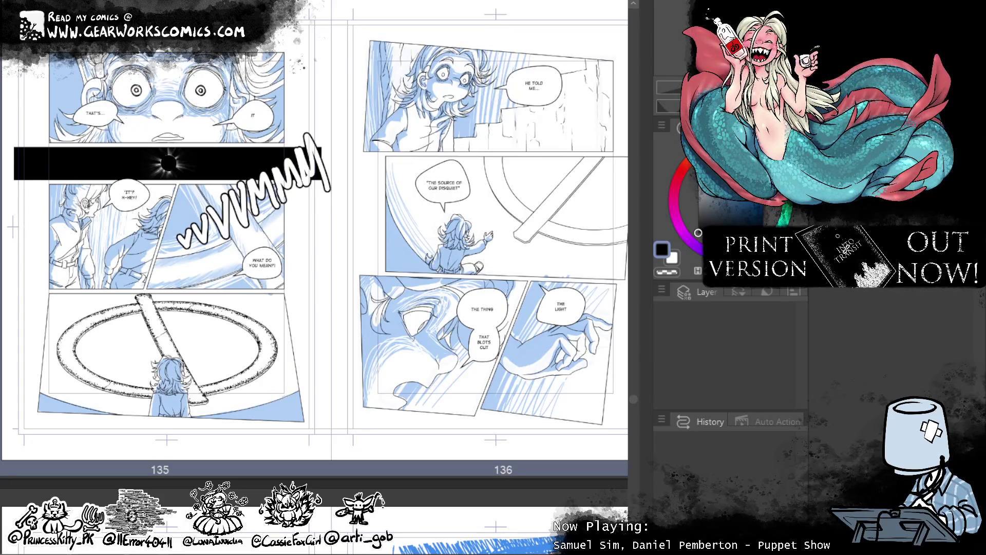
{"action": "scroll", "coordinate": [638, 411], "scroll_direction": "up", "scroll_amount": 2}
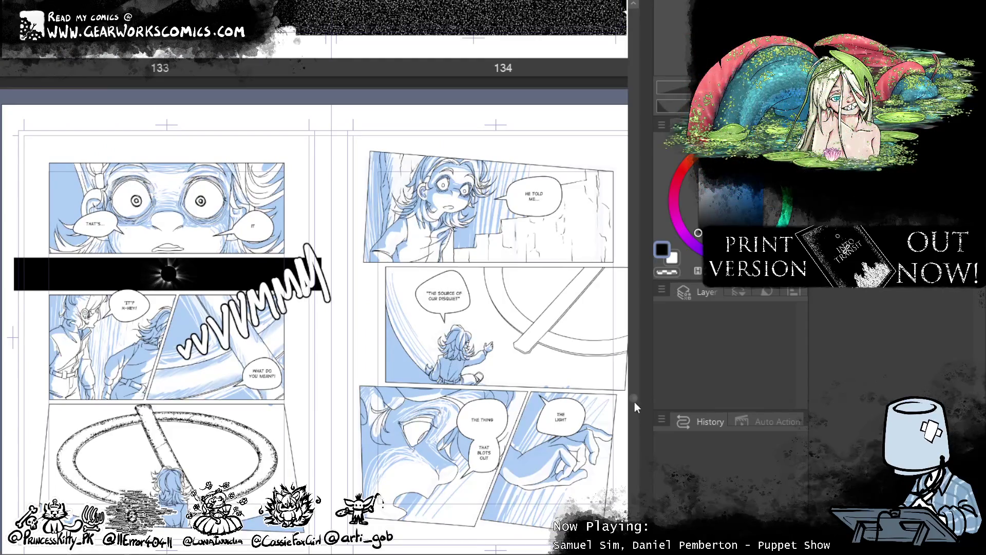
{"action": "mouse_move", "coordinate": [631, 396]}
{"action": "left_mouse_down"}
{"action": "mouse_move", "coordinate": [633, 535]}
{"action": "mouse_move", "coordinate": [632, 129]}
{"action": "mouse_move", "coordinate": [618, 376]}
{"action": "left_mouse_up"}
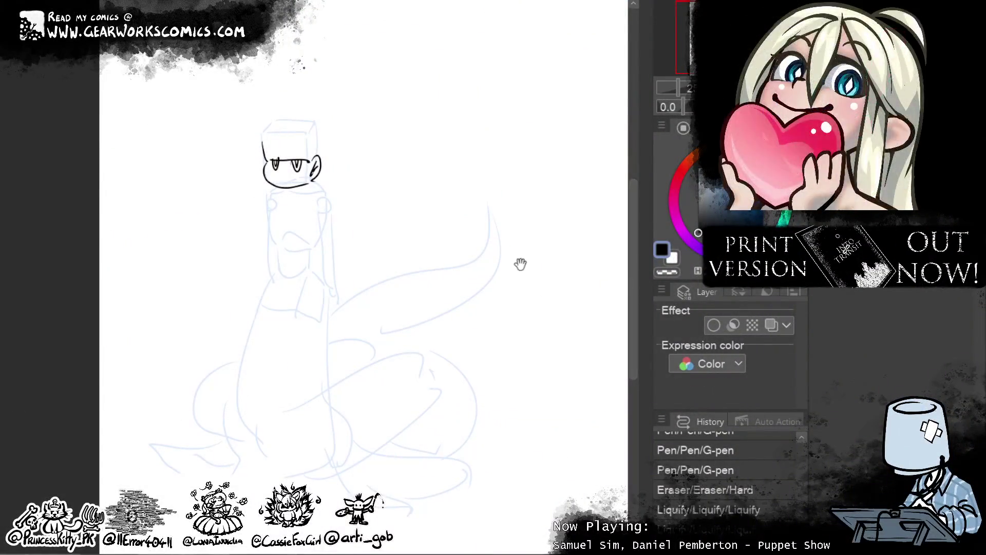
- Ink the chin, an ear and a neck line, erase stray bits, and reshape the chin with Liquify
{"action": "left_click_drag", "start_coordinate": [521, 265], "coordinate": [504, 341]}
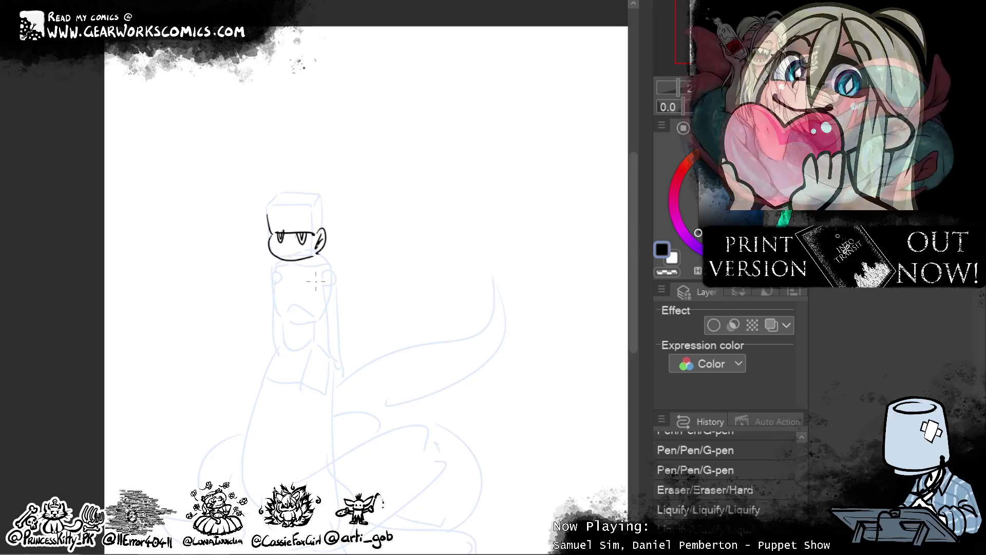
{"action": "mouse_move", "coordinate": [303, 266]}
{"action": "left_mouse_down"}
{"action": "mouse_move", "coordinate": [312, 256]}
{"action": "mouse_move", "coordinate": [298, 267]}
{"action": "left_mouse_up"}
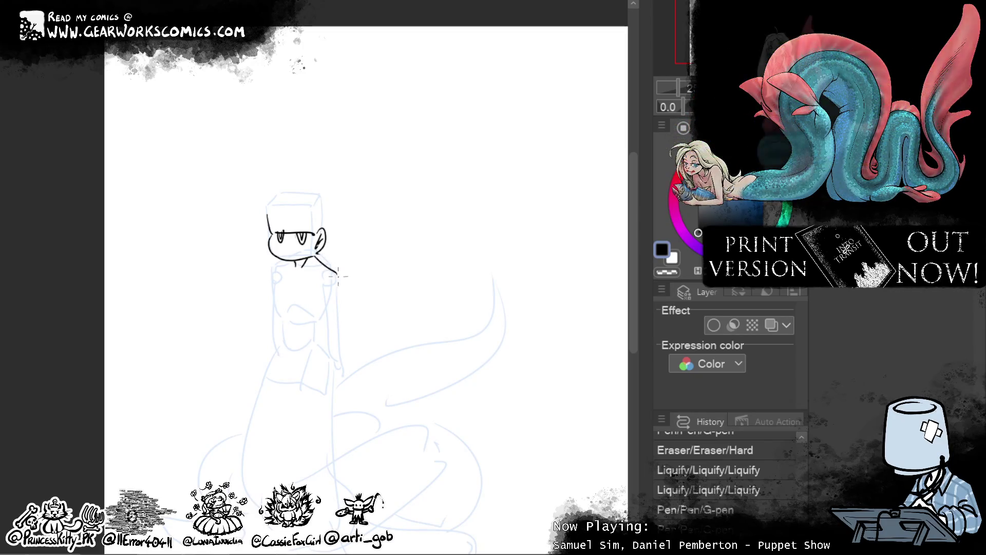
{"action": "left_click", "coordinate": [322, 252]}
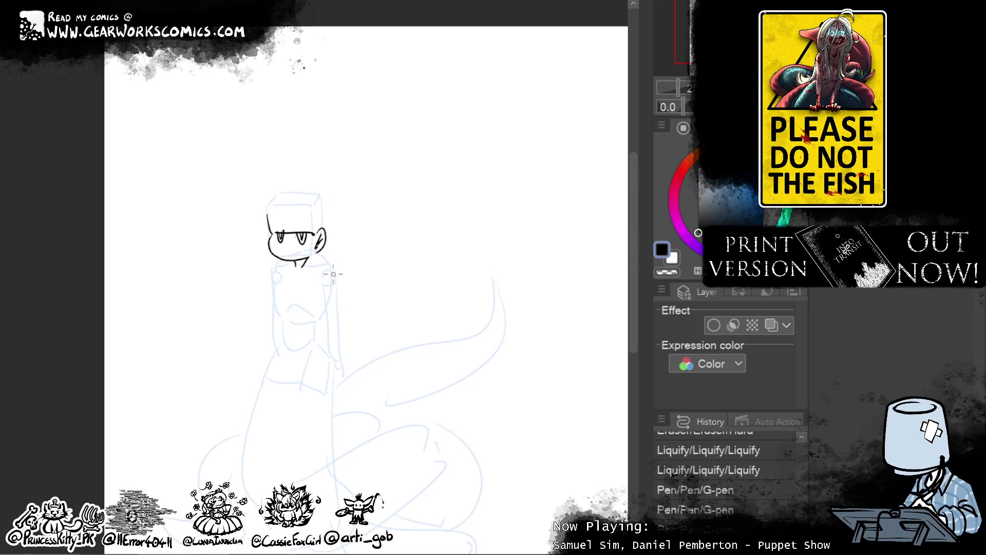
{"action": "left_click_drag", "start_coordinate": [328, 233], "coordinate": [324, 243]}
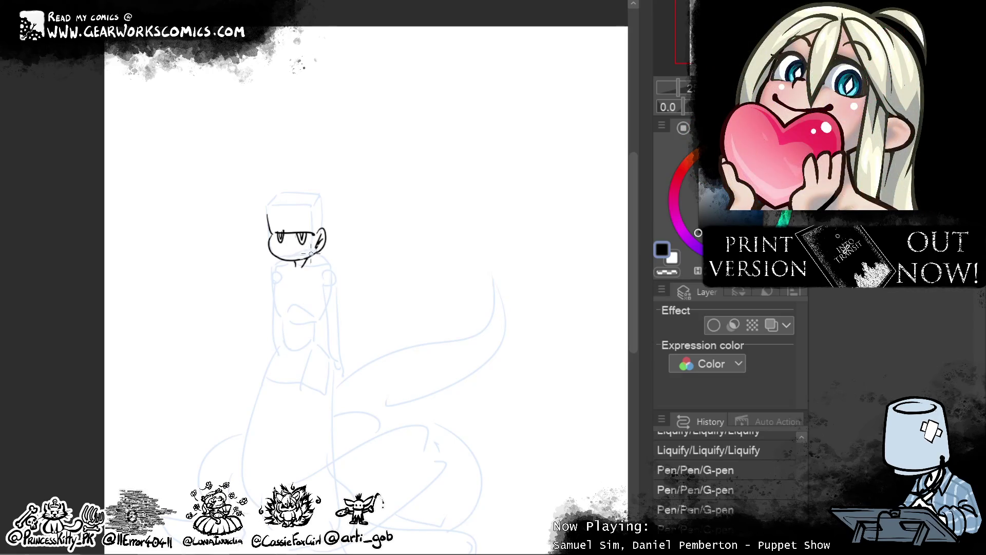
{"action": "left_click_drag", "start_coordinate": [294, 258], "coordinate": [286, 261]}
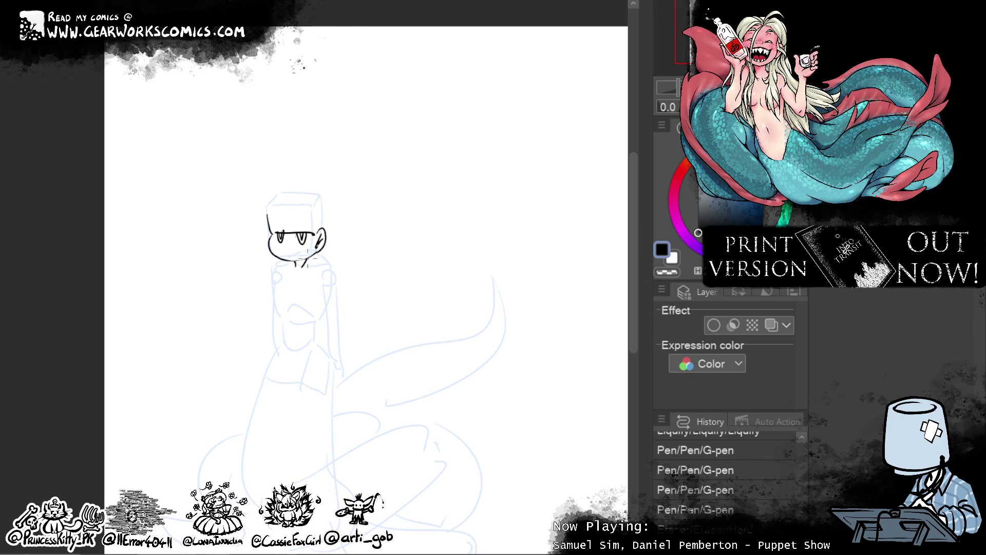
{"action": "mouse_move", "coordinate": [282, 246]}
{"action": "left_mouse_down"}
{"action": "mouse_move", "coordinate": [294, 246]}
{"action": "mouse_move", "coordinate": [303, 223]}
{"action": "mouse_move", "coordinate": [303, 280]}
{"action": "left_mouse_up"}
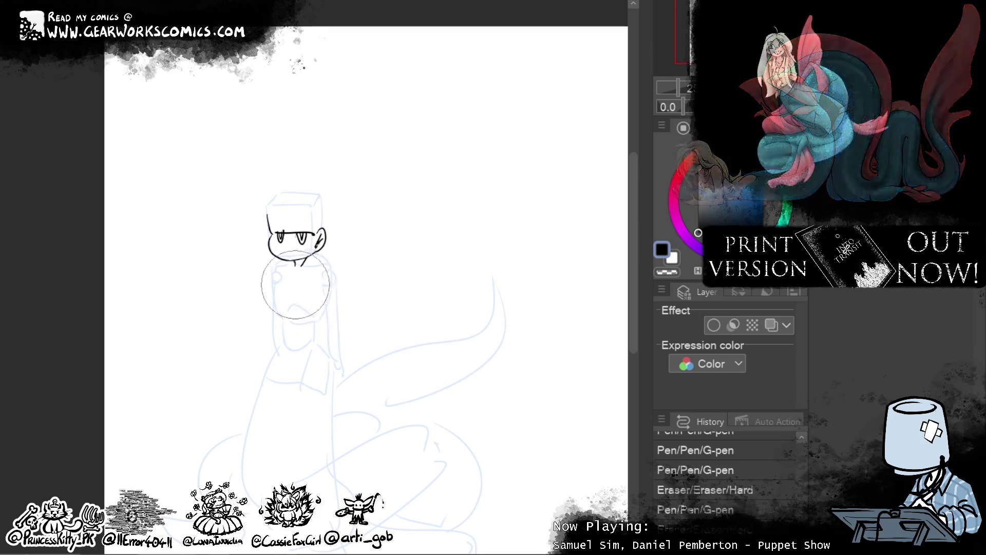
{"action": "left_click_drag", "start_coordinate": [296, 270], "coordinate": [306, 267]}
{"action": "left_click", "coordinate": [306, 267]}
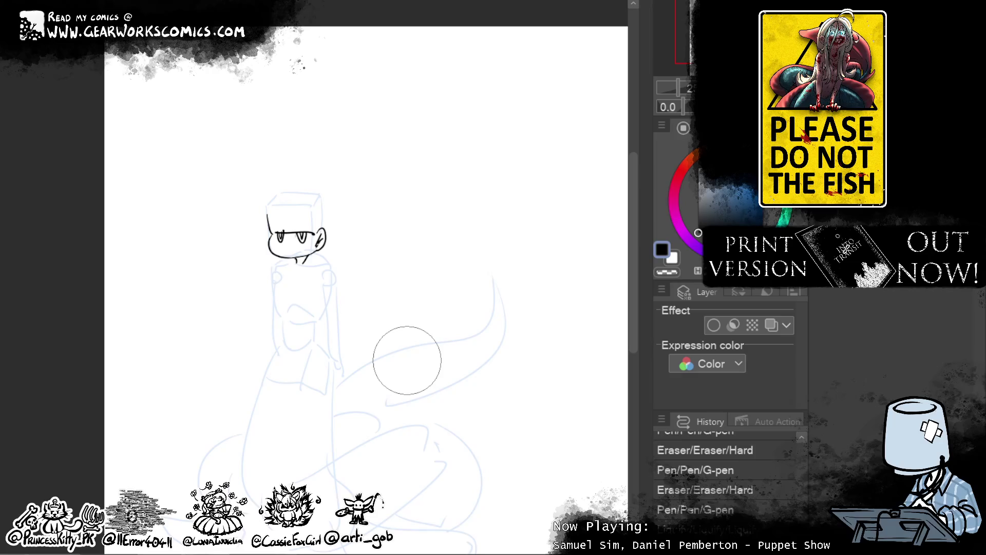
{"action": "left_click_drag", "start_coordinate": [308, 265], "coordinate": [336, 279]}
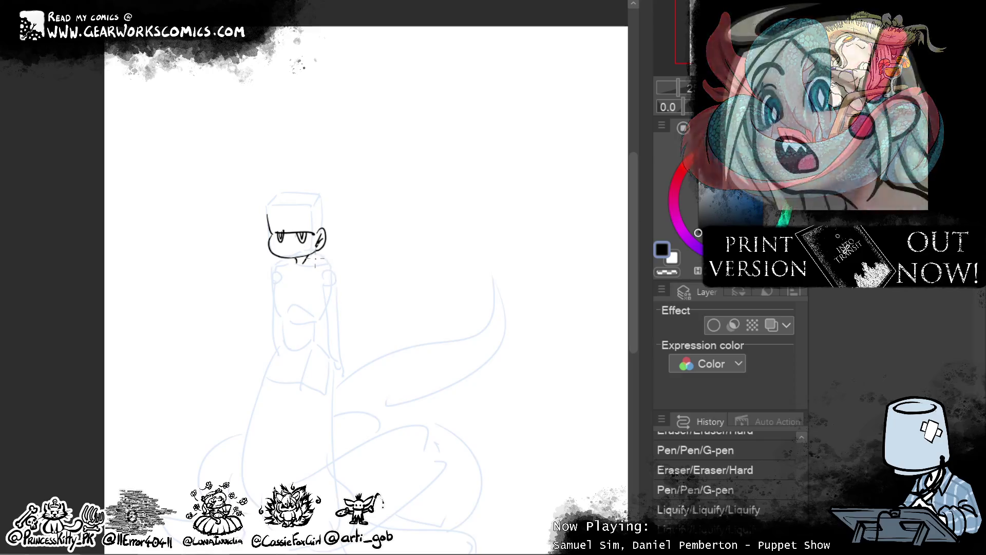
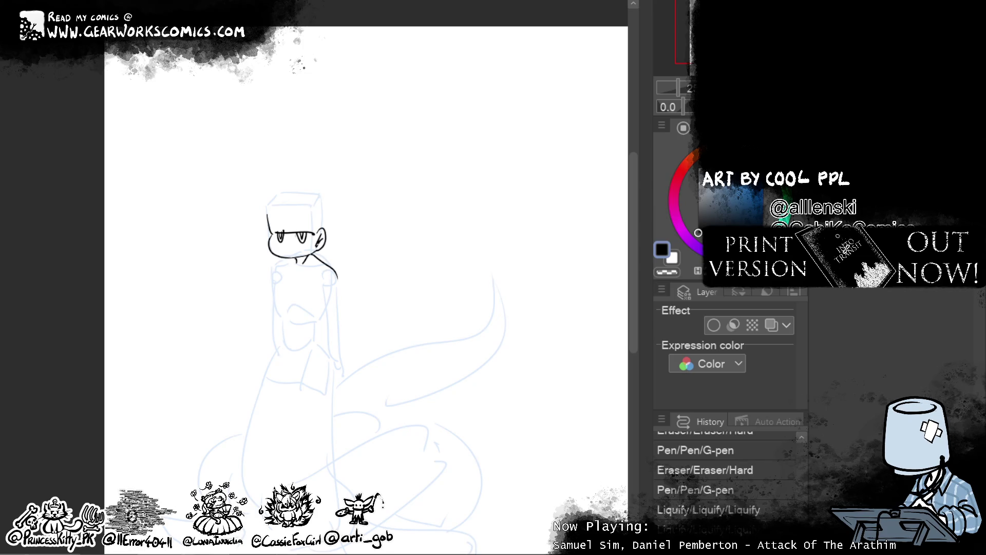
- Open new-canvas settings: Illustration, 4k imao preset, 4000 × 4000
{"action": "left_click_drag", "start_coordinate": [631, 185], "coordinate": [632, 183]}
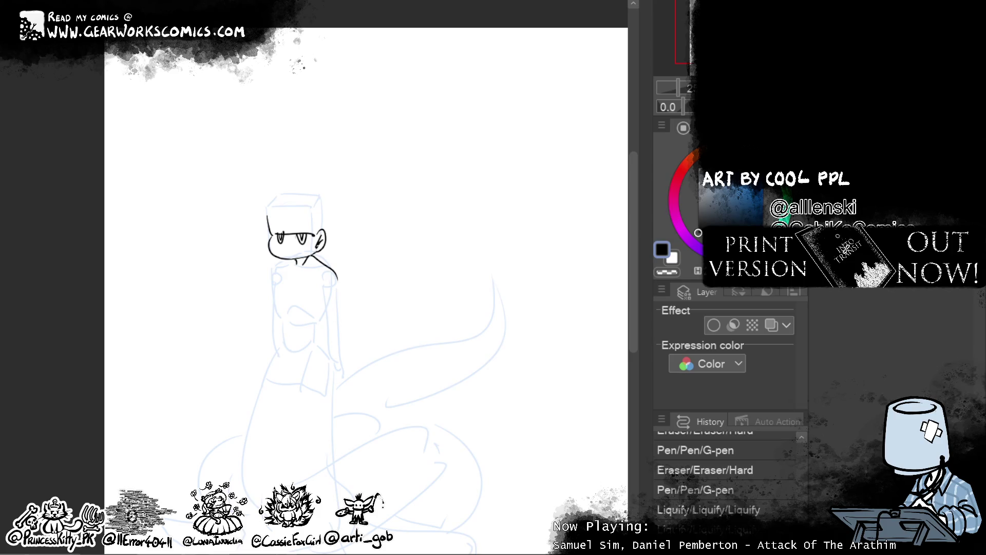
{"action": "key", "text": "ctrl+n"}
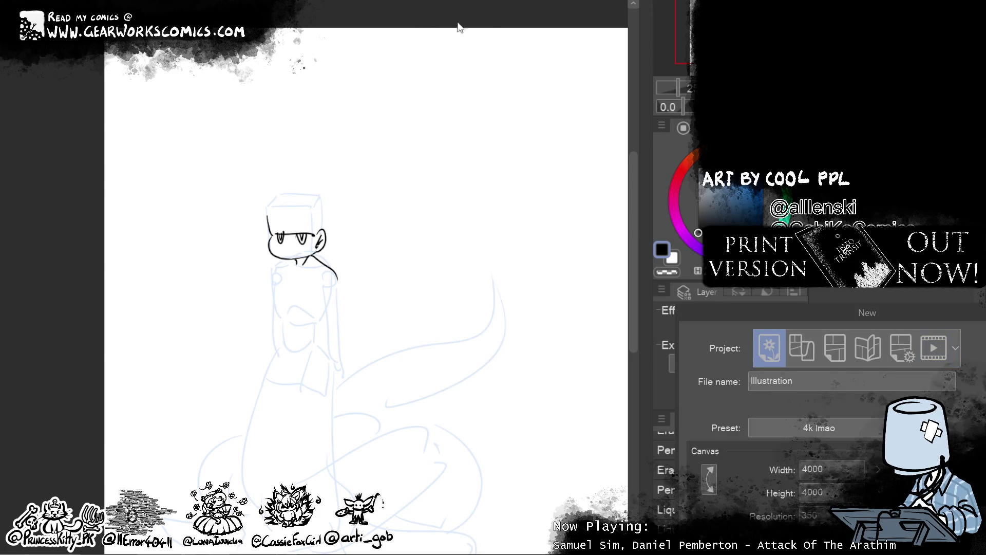
- Create the blank canvas, paste the fish sprite sheet, and nudge it slightly right and down
{"action": "key", "text": "Return"}
{"action": "key", "text": "ctrl+v"}
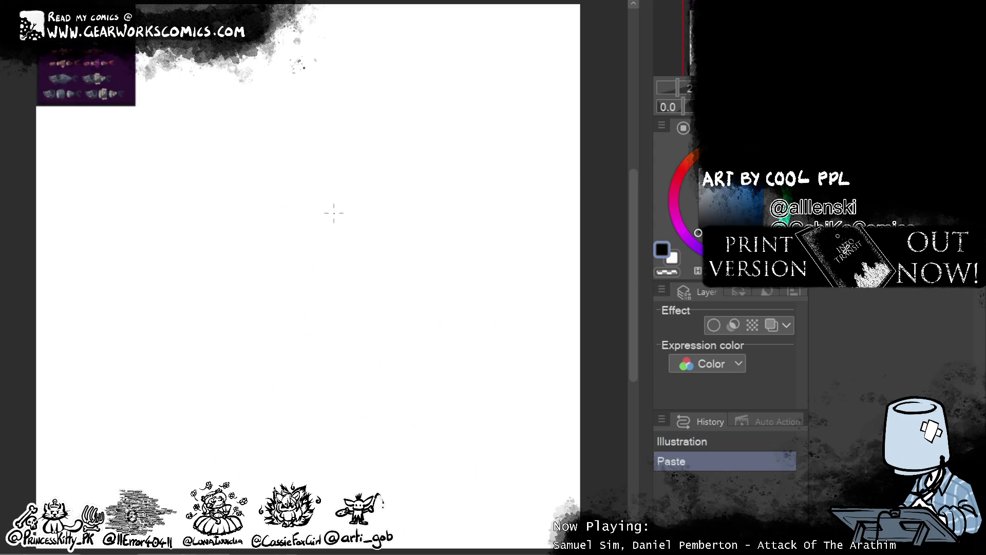
{"action": "mouse_move", "coordinate": [237, 123]}
{"action": "left_mouse_down"}
{"action": "mouse_move", "coordinate": [277, 154]}
{"action": "mouse_move", "coordinate": [246, 132]}
{"action": "left_mouse_up"}
- Zoom and pan across the sprite sheet to inspect the top, green, lower and grey fish rows
{"action": "scroll", "coordinate": [315, 215], "scroll_direction": "up", "scroll_amount": 5}
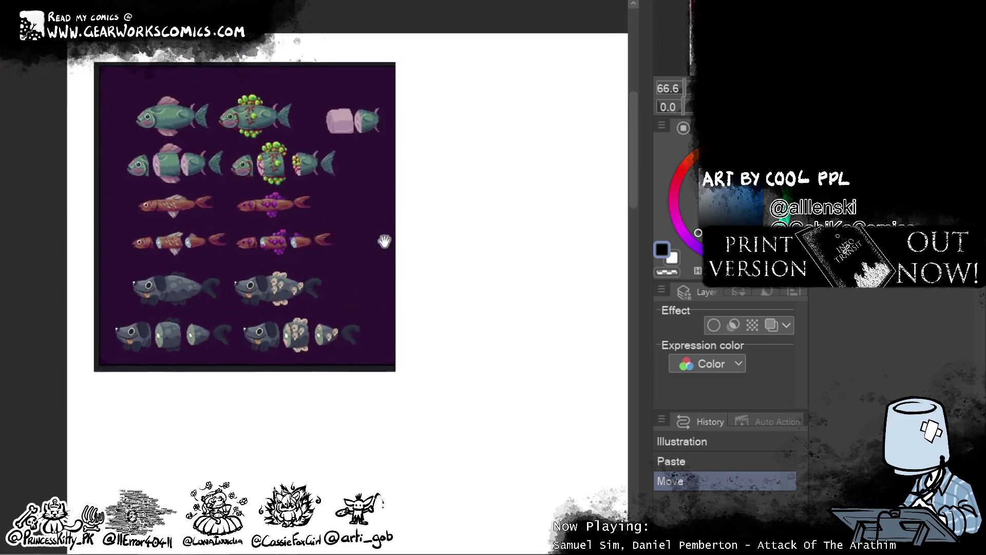
{"action": "scroll", "coordinate": [250, 232], "scroll_direction": "up", "scroll_amount": 4}
{"action": "mouse_move", "coordinate": [245, 203]}
{"action": "left_mouse_down"}
{"action": "mouse_move", "coordinate": [222, 204]}
{"action": "mouse_move", "coordinate": [225, 272]}
{"action": "left_mouse_up"}
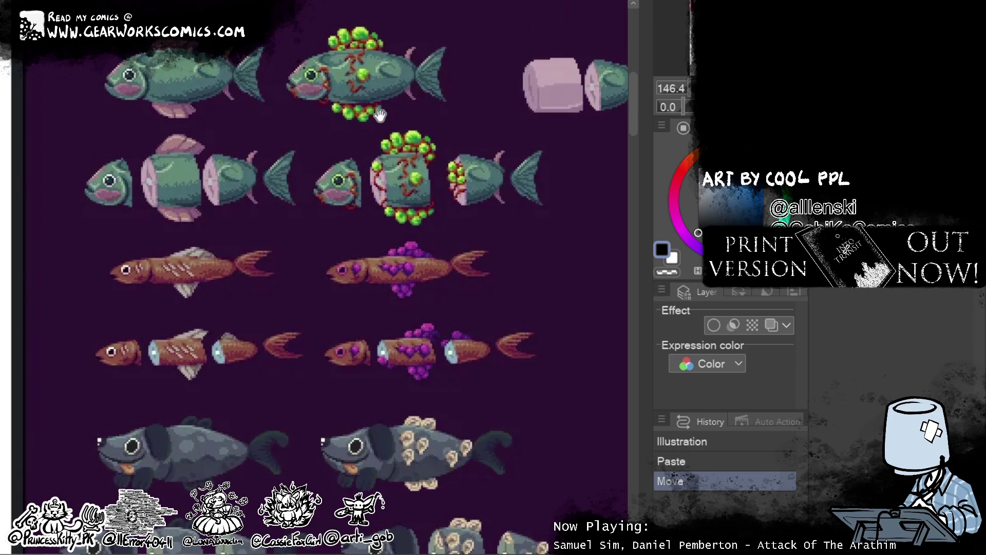
{"action": "left_click_drag", "start_coordinate": [410, 159], "coordinate": [343, 139]}
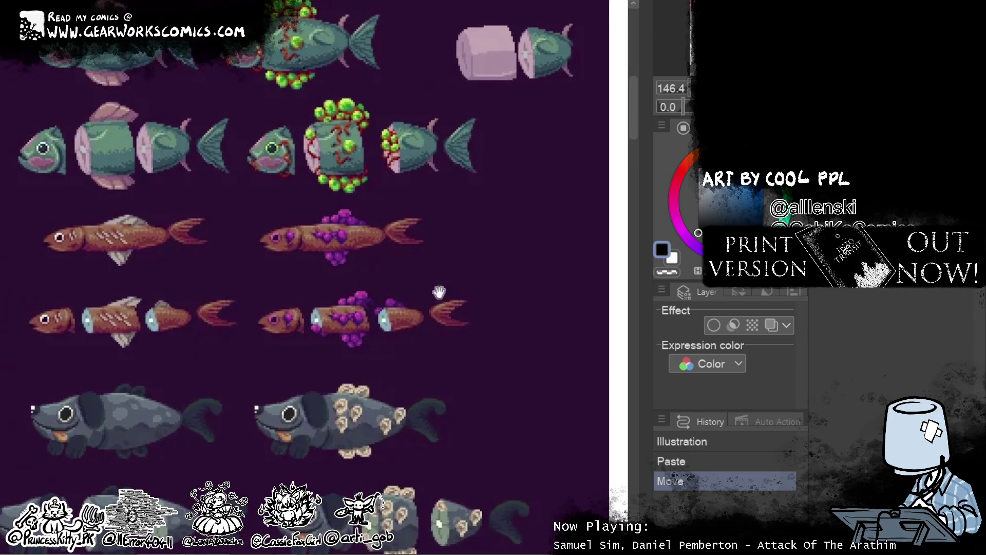
{"action": "left_click_drag", "start_coordinate": [492, 141], "coordinate": [494, 150]}
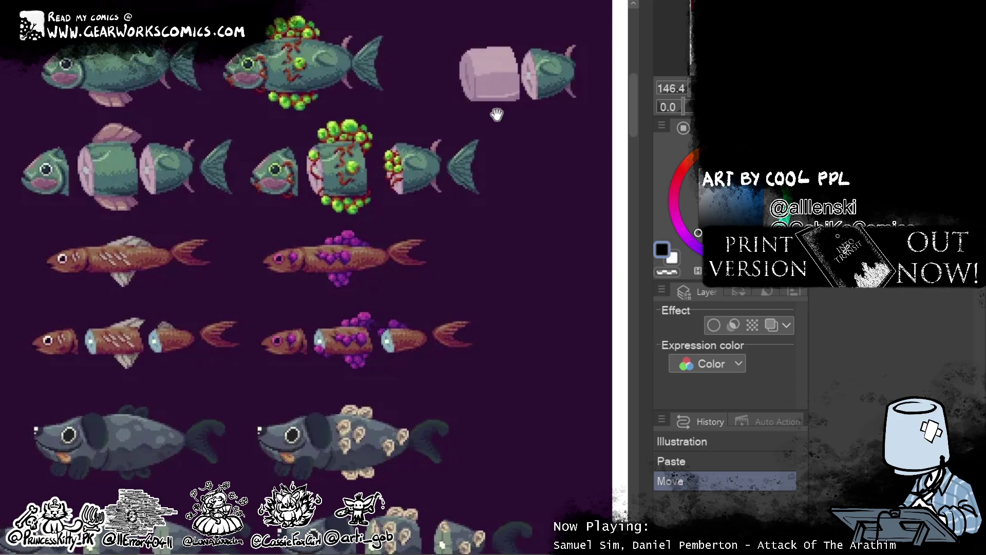
{"action": "mouse_move", "coordinate": [522, 282]}
{"action": "left_mouse_down"}
{"action": "mouse_move", "coordinate": [521, 172]}
{"action": "mouse_move", "coordinate": [503, 314]}
{"action": "left_mouse_up"}
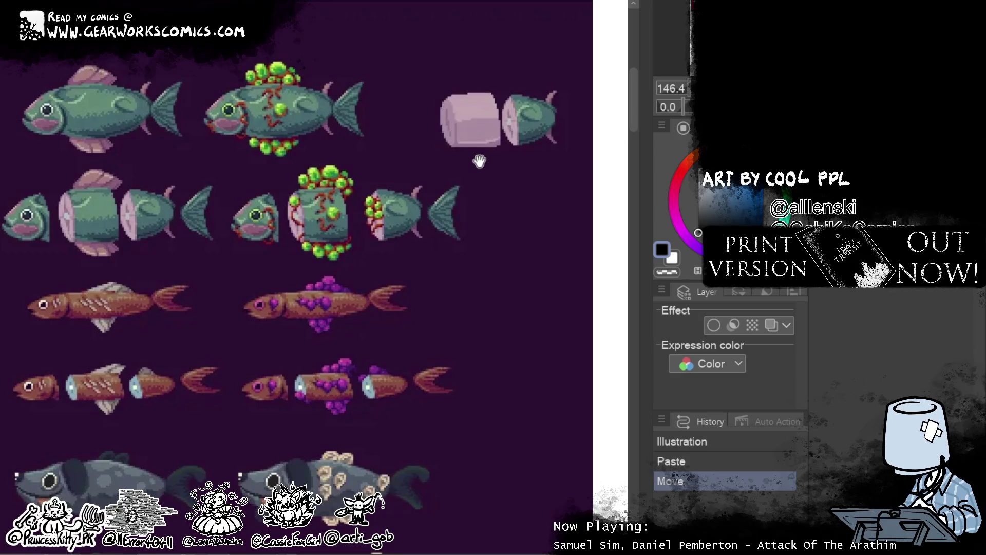
{"action": "left_click_drag", "start_coordinate": [440, 304], "coordinate": [496, 106]}
{"action": "mouse_move", "coordinate": [506, 153]}
{"action": "left_mouse_down"}
{"action": "mouse_move", "coordinate": [457, 366]}
{"action": "mouse_move", "coordinate": [502, 342]}
{"action": "mouse_move", "coordinate": [544, 199]}
{"action": "mouse_move", "coordinate": [544, 160]}
{"action": "left_mouse_up"}
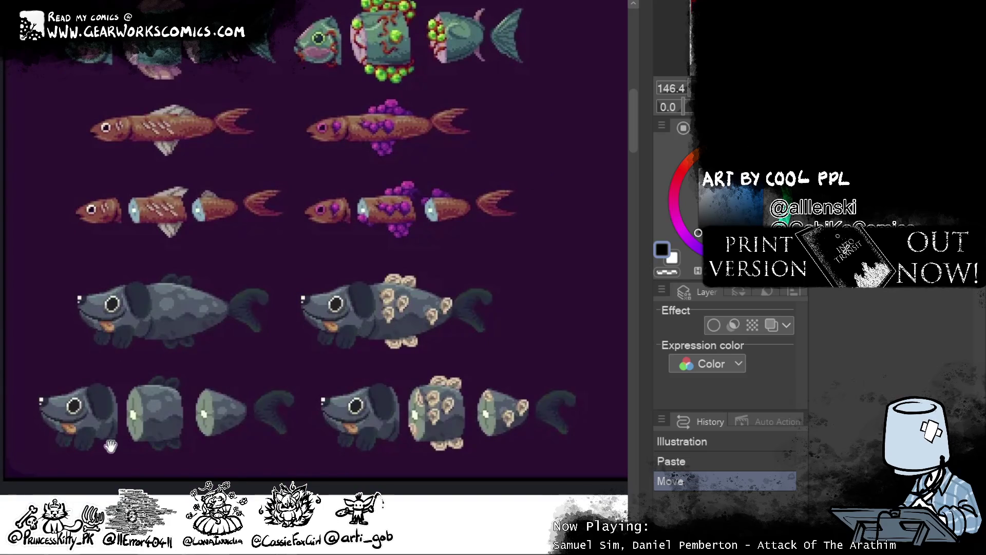
{"action": "left_click_drag", "start_coordinate": [519, 345], "coordinate": [521, 365]}
{"action": "scroll", "coordinate": [520, 364], "scroll_direction": "up", "scroll_amount": 3}
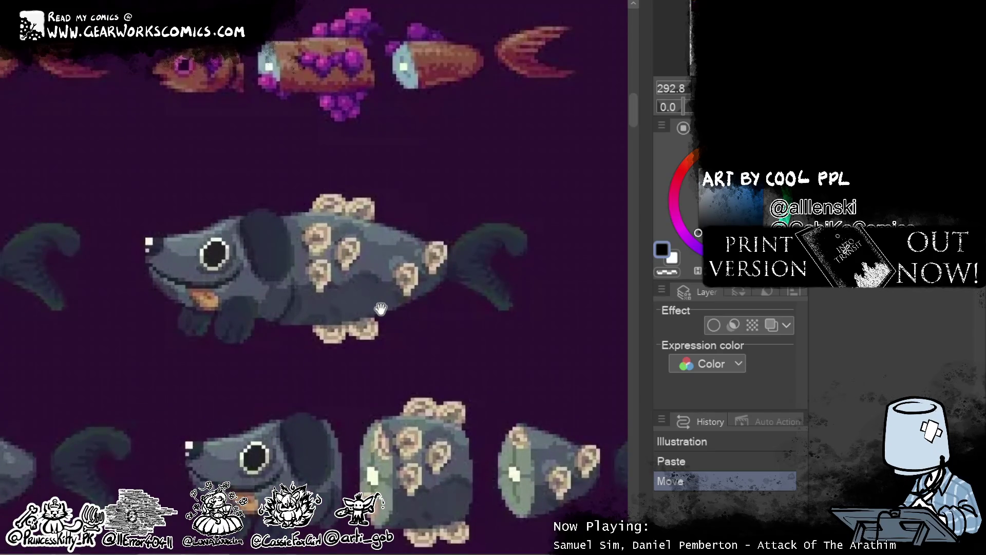
{"action": "scroll", "coordinate": [388, 267], "scroll_direction": "down", "scroll_amount": 2}
{"action": "scroll", "coordinate": [390, 250], "scroll_direction": "down", "scroll_amount": 2}
{"action": "left_click_drag", "start_coordinate": [440, 172], "coordinate": [453, 254]}
{"action": "scroll", "coordinate": [427, 317], "scroll_direction": "up", "scroll_amount": 3}
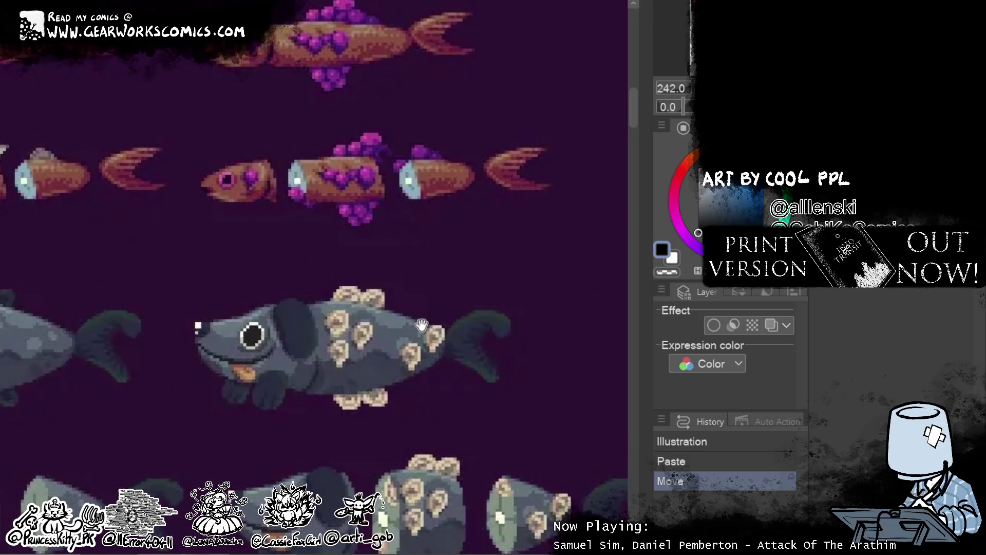
{"action": "scroll", "coordinate": [421, 324], "scroll_direction": "down", "scroll_amount": 3}
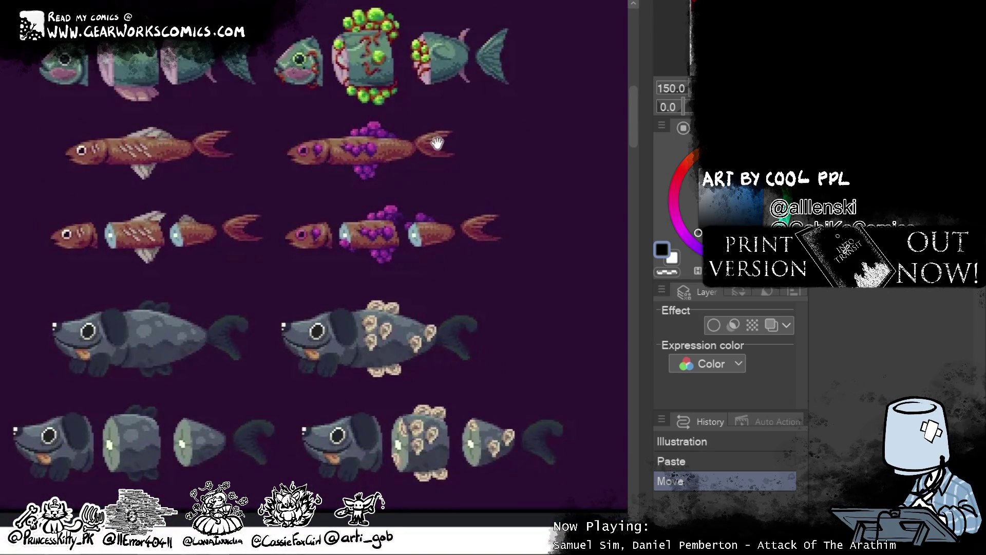
{"action": "left_click_drag", "start_coordinate": [438, 142], "coordinate": [444, 117]}
{"action": "scroll", "coordinate": [463, 395], "scroll_direction": "up", "scroll_amount": 2}
{"action": "scroll", "coordinate": [462, 396], "scroll_direction": "up", "scroll_amount": 3}
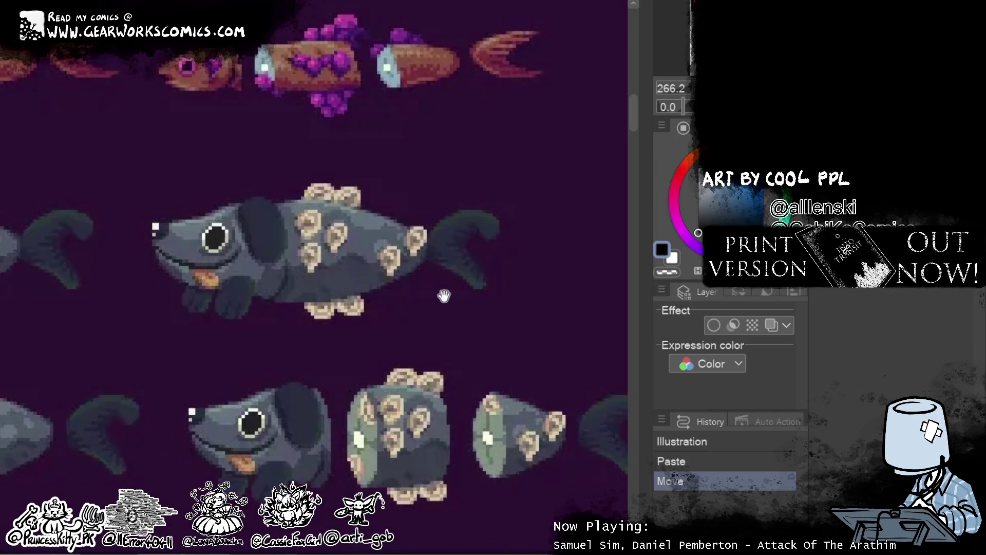
{"action": "scroll", "coordinate": [410, 203], "scroll_direction": "down", "scroll_amount": 3}
{"action": "mouse_move", "coordinate": [409, 202]}
{"action": "left_mouse_down"}
{"action": "mouse_move", "coordinate": [452, 286]}
{"action": "mouse_move", "coordinate": [411, 77]}
{"action": "mouse_move", "coordinate": [406, 121]}
{"action": "left_mouse_up"}
{"action": "scroll", "coordinate": [432, 290], "scroll_direction": "up", "scroll_amount": 1}
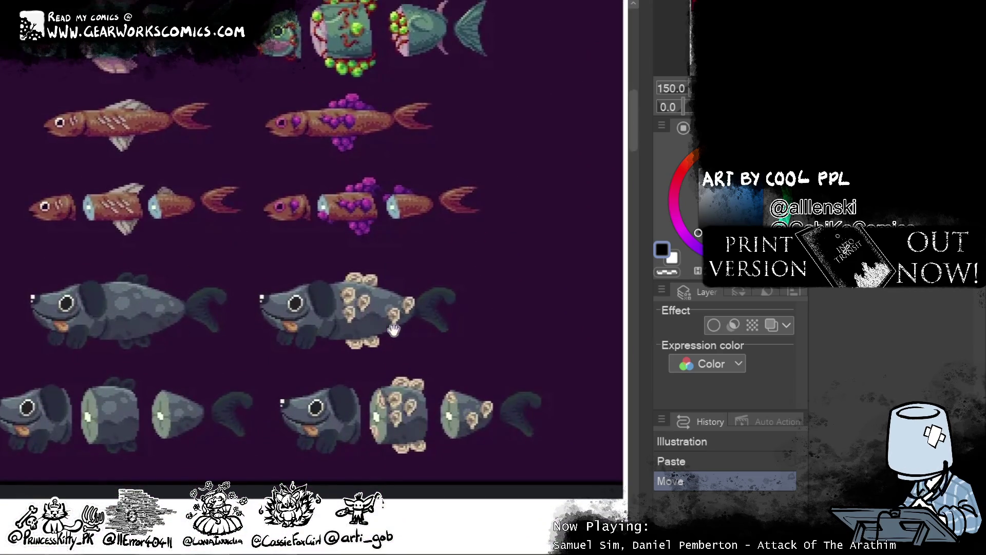
{"action": "scroll", "coordinate": [392, 337], "scroll_direction": "up", "scroll_amount": 1}
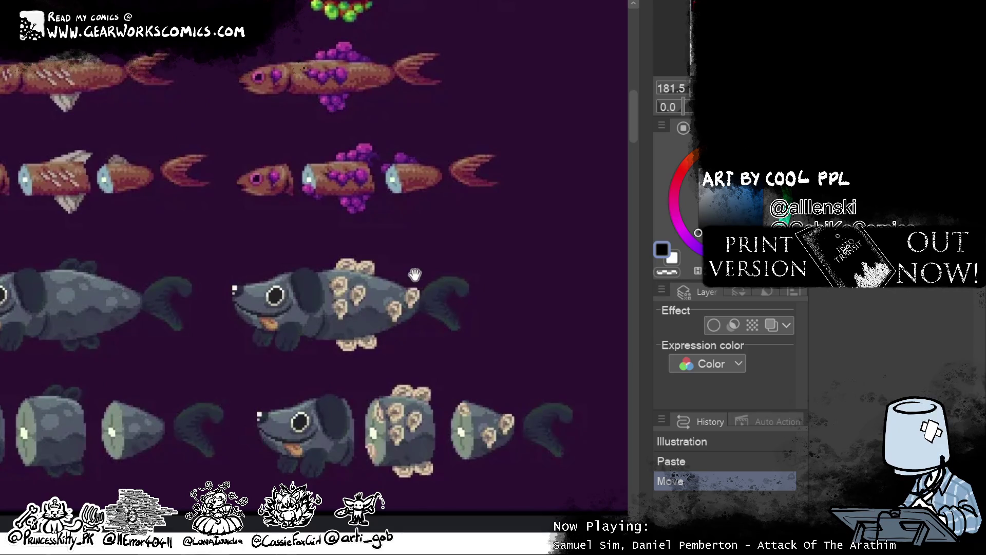
{"action": "scroll", "coordinate": [411, 273], "scroll_direction": "down", "scroll_amount": 3}
{"action": "scroll", "coordinate": [452, 242], "scroll_direction": "up", "scroll_amount": 1}
{"action": "left_click_drag", "start_coordinate": [452, 242], "coordinate": [445, 253]}
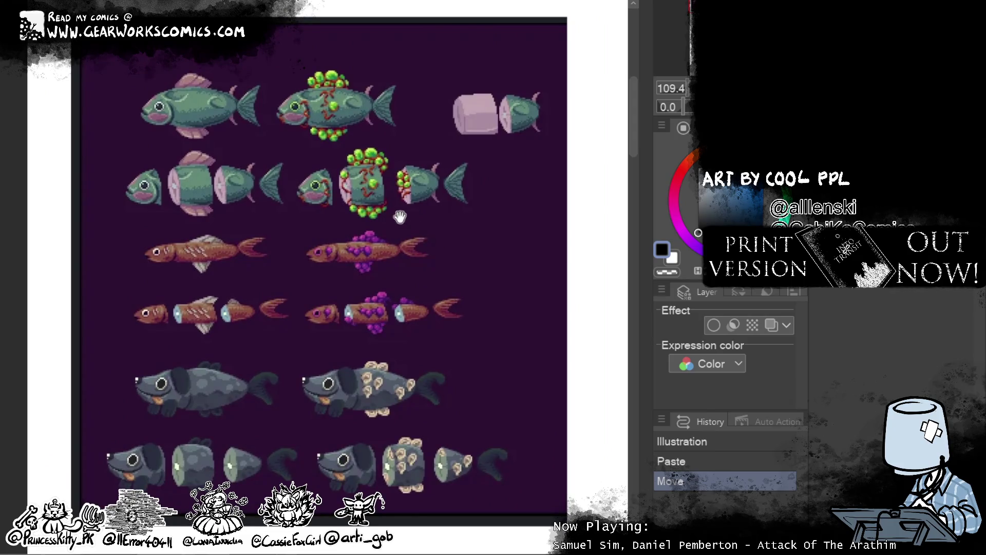
{"action": "mouse_move", "coordinate": [412, 288]}
{"action": "left_mouse_down"}
{"action": "mouse_move", "coordinate": [406, 250]}
{"action": "mouse_move", "coordinate": [407, 299]}
{"action": "left_mouse_up"}
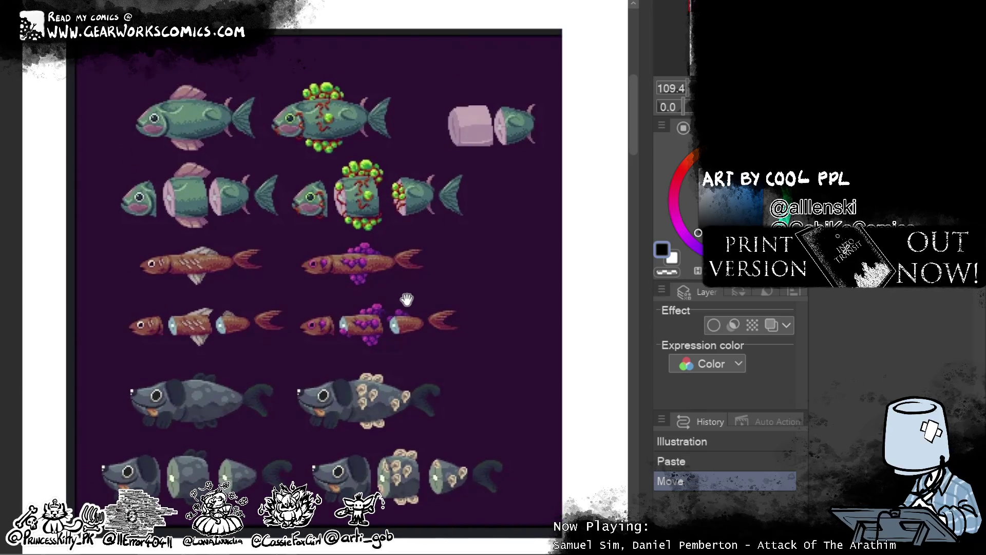
{"action": "scroll", "coordinate": [308, 291], "scroll_direction": "up", "scroll_amount": 2}
{"action": "scroll", "coordinate": [283, 293], "scroll_direction": "up", "scroll_amount": 3}
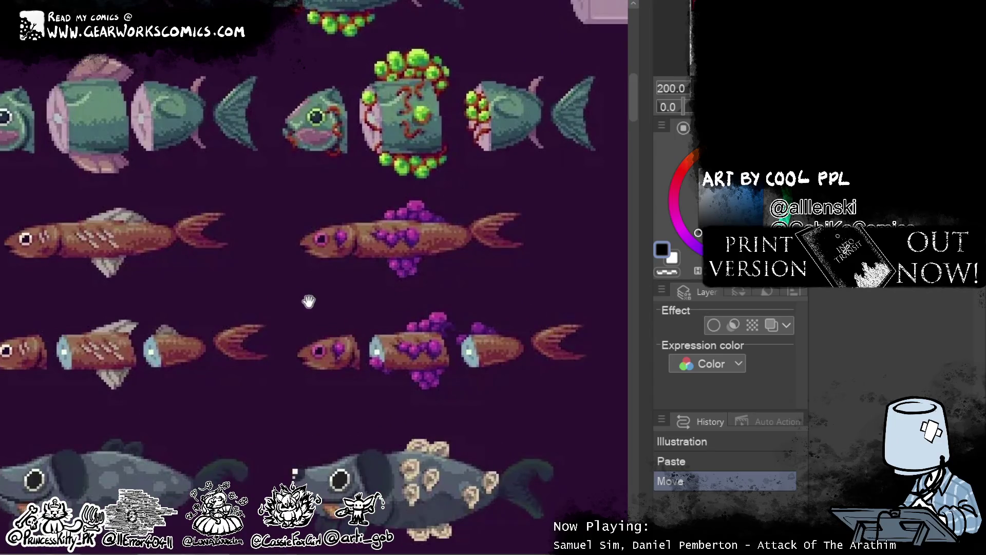
{"action": "scroll", "coordinate": [308, 301], "scroll_direction": "up", "scroll_amount": 3}
{"action": "scroll", "coordinate": [465, 341], "scroll_direction": "down", "scroll_amount": 3}
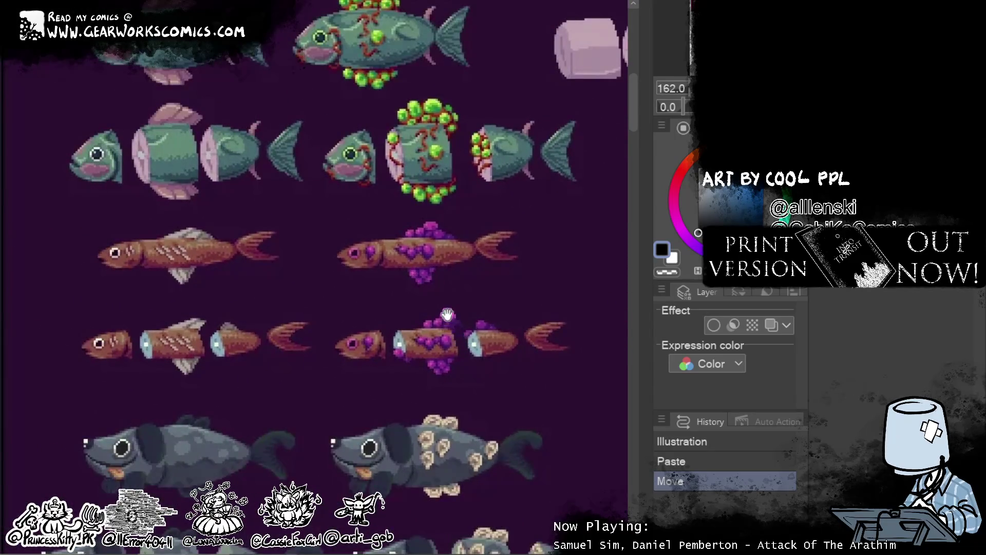
{"action": "scroll", "coordinate": [512, 146], "scroll_direction": "up", "scroll_amount": 2}
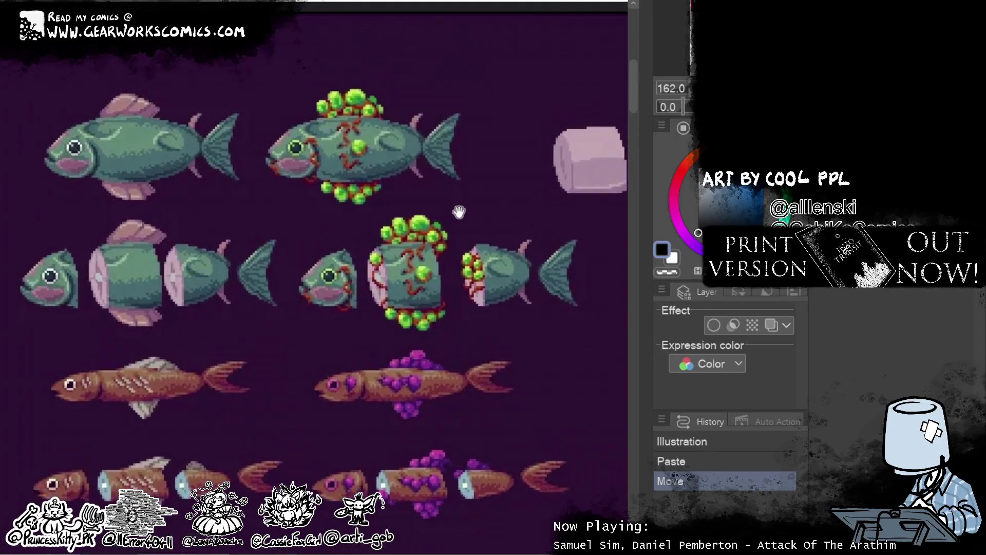
{"action": "scroll", "coordinate": [466, 198], "scroll_direction": "up", "scroll_amount": 1}
{"action": "left_click_drag", "start_coordinate": [475, 220], "coordinate": [461, 68]}
{"action": "mouse_move", "coordinate": [524, 354]}
{"action": "left_mouse_down"}
{"action": "mouse_move", "coordinate": [493, 88]}
{"action": "mouse_move", "coordinate": [476, 141]}
{"action": "mouse_move", "coordinate": [544, 447]}
{"action": "left_mouse_up"}
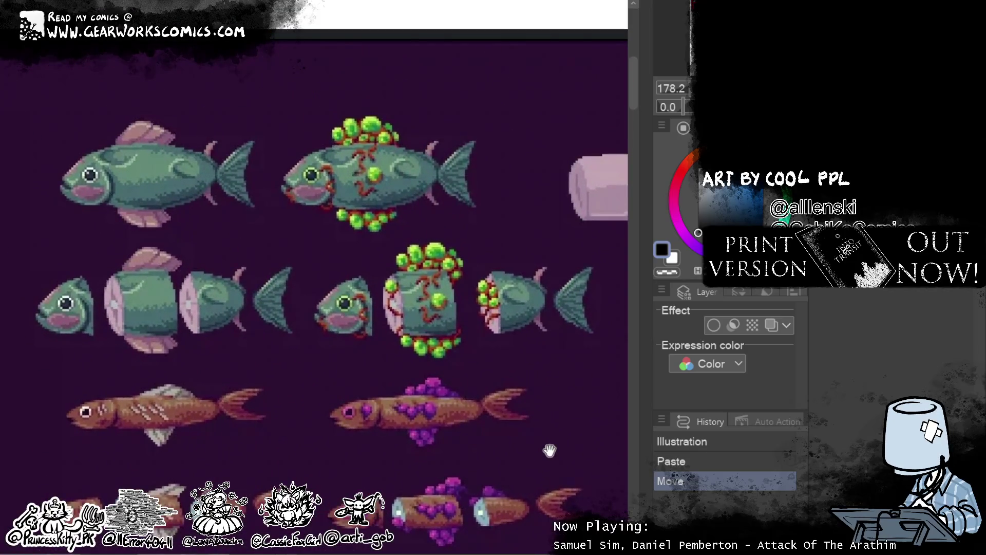
{"action": "left_click_drag", "start_coordinate": [391, 360], "coordinate": [388, 315]}
{"action": "scroll", "coordinate": [388, 314], "scroll_direction": "down", "scroll_amount": 3}
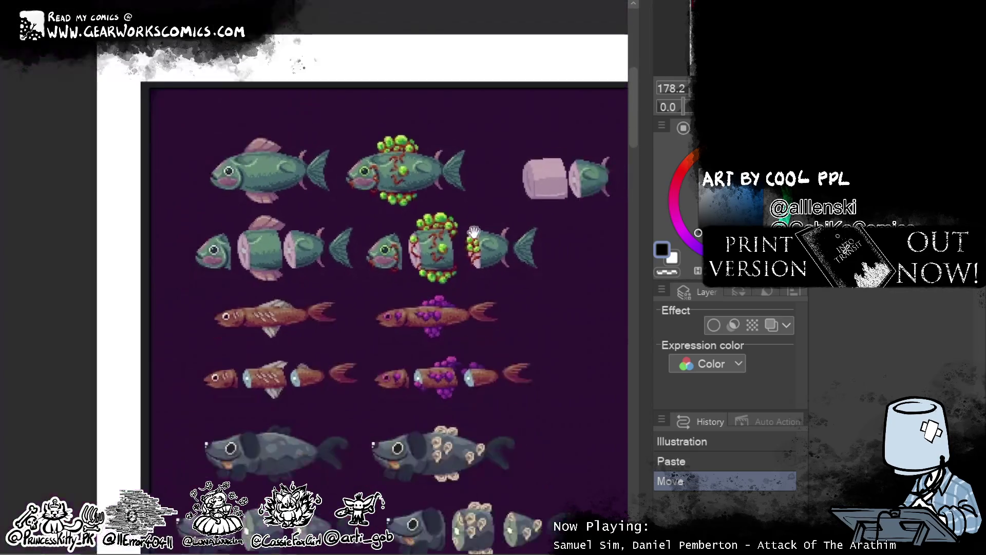
{"action": "scroll", "coordinate": [418, 181], "scroll_direction": "up", "scroll_amount": 1}
{"action": "left_click_drag", "start_coordinate": [418, 181], "coordinate": [421, 247]}
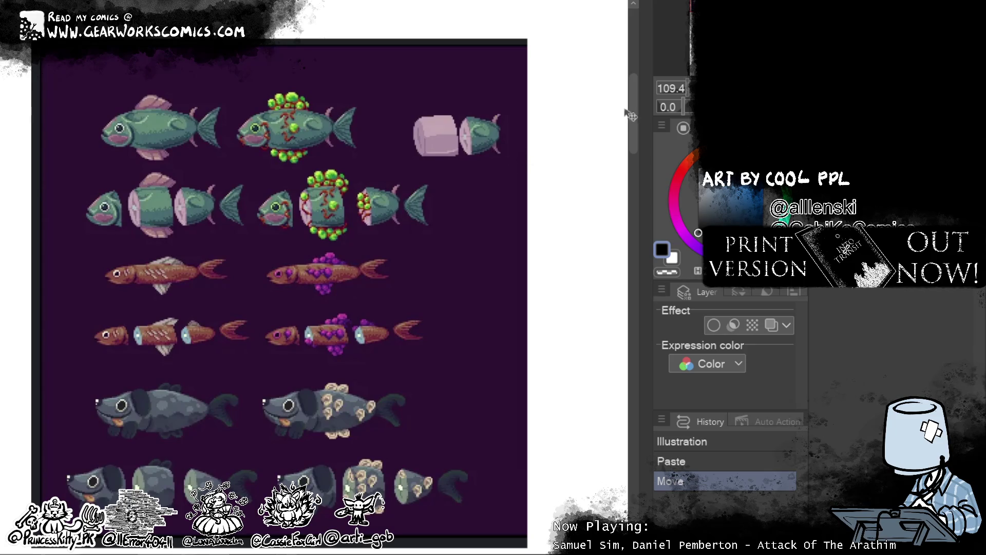
{"action": "left_click_drag", "start_coordinate": [632, 108], "coordinate": [632, 125]}
{"action": "scroll", "coordinate": [338, 348], "scroll_direction": "up", "scroll_amount": 3}
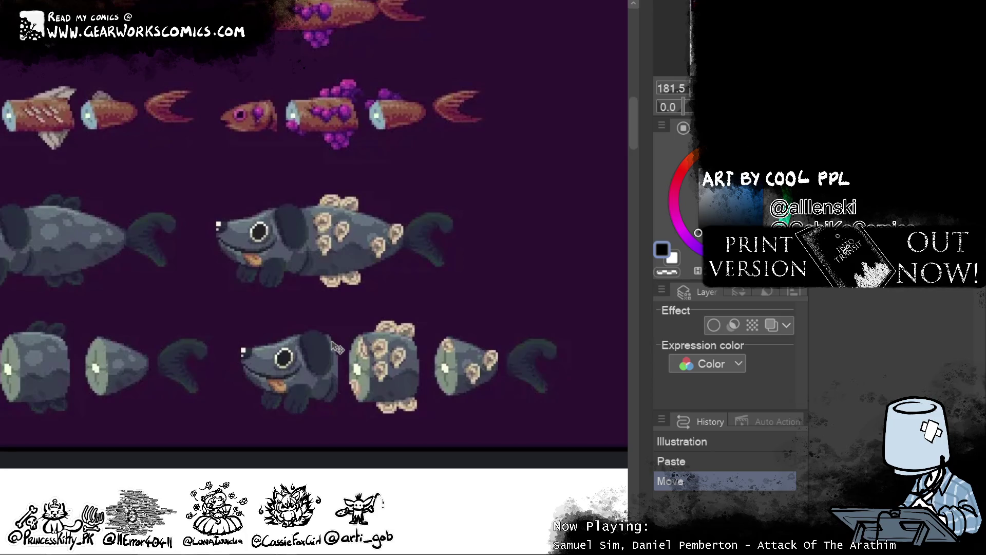
{"action": "scroll", "coordinate": [337, 348], "scroll_direction": "down", "scroll_amount": 3}
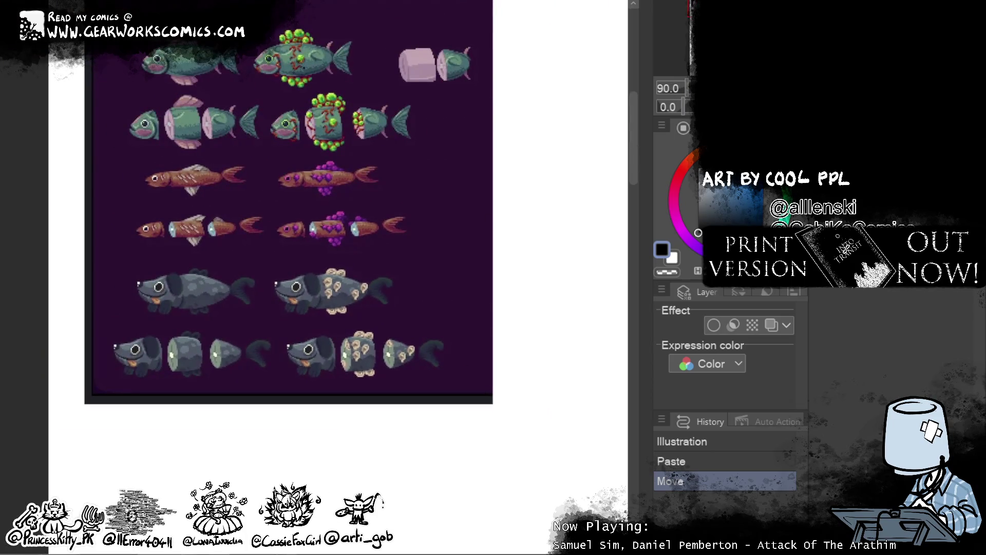
{"action": "scroll", "coordinate": [308, 256], "scroll_direction": "up", "scroll_amount": 5}
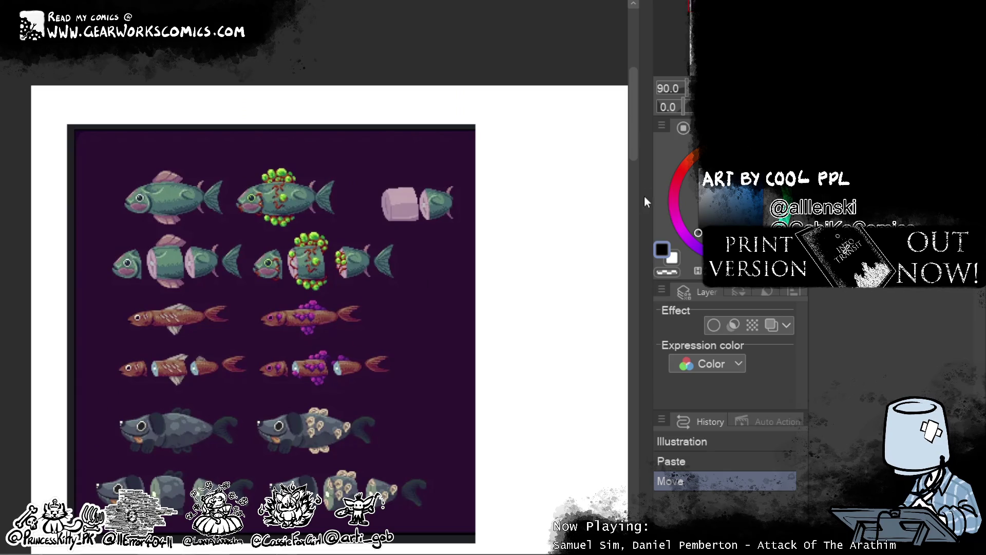
{"action": "scroll", "coordinate": [390, 131], "scroll_direction": "down", "scroll_amount": 2}
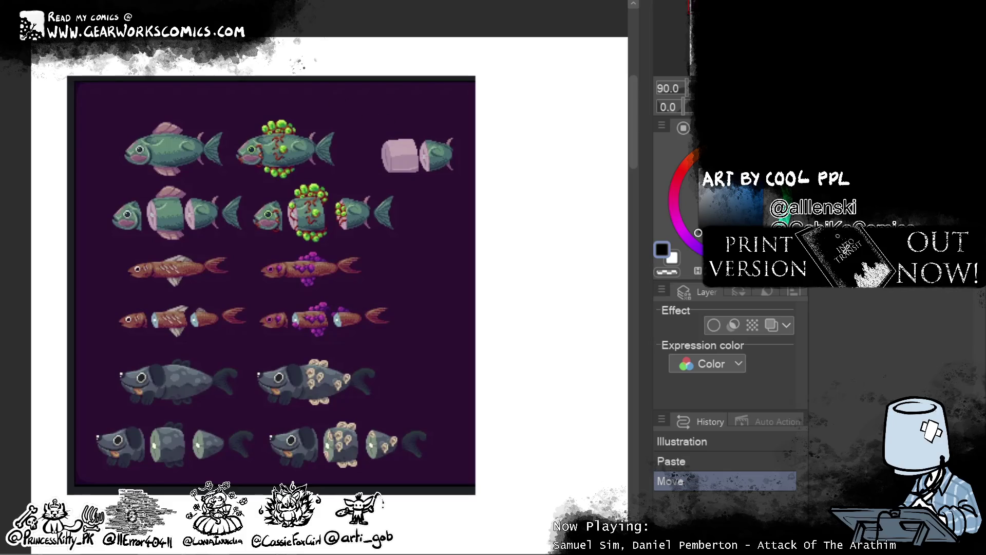
- Crop the canvas to the area around the fish sprite sheet and clear the selection
{"action": "mouse_move", "coordinate": [69, 77]}
{"action": "left_mouse_down"}
{"action": "mouse_move", "coordinate": [203, 188]}
{"action": "mouse_move", "coordinate": [260, 303]}
{"action": "mouse_move", "coordinate": [411, 483]}
{"action": "mouse_move", "coordinate": [475, 493]}
{"action": "left_mouse_up"}
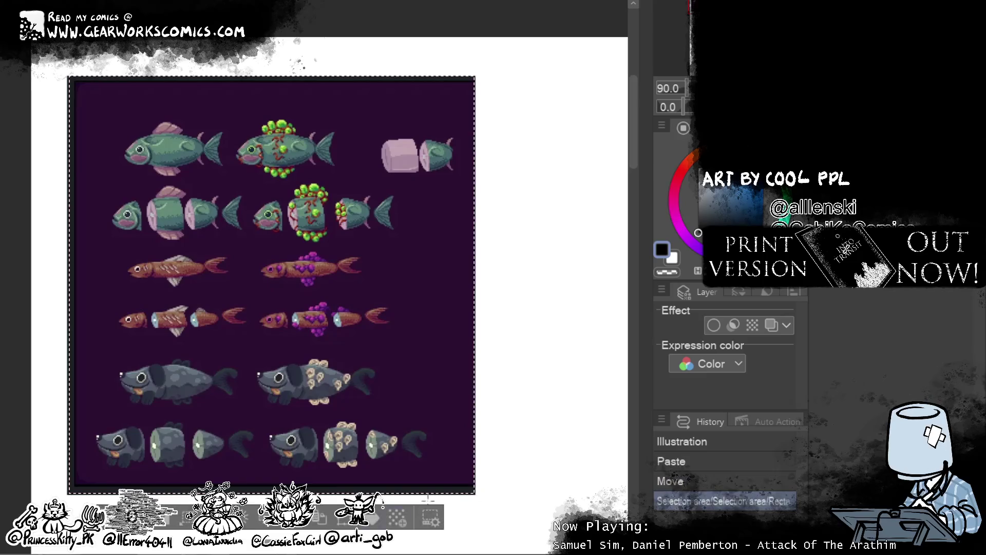
{"action": "left_click", "coordinate": [344, 517]}
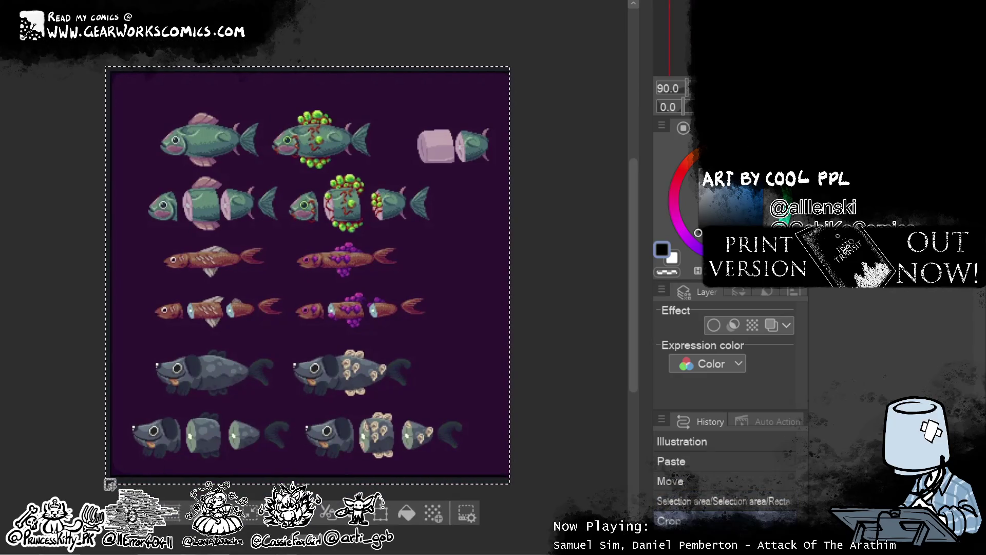
{"action": "key", "text": "ctrl+d"}
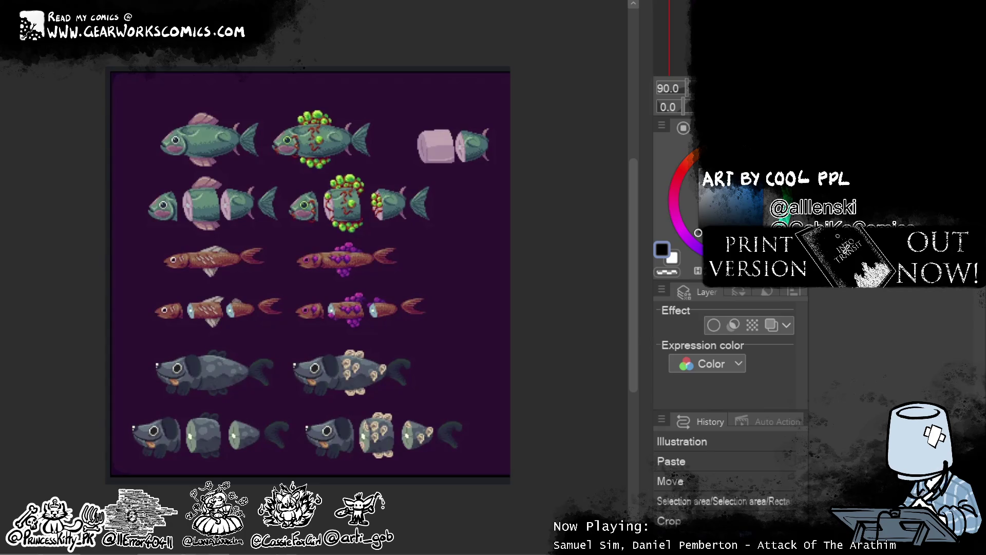
- Save the sprite sheet, accepting the flatten-layers warning, and return to the serpent sketch
{"action": "left_click", "coordinate": [662, 289]}
{"action": "left_click", "coordinate": [749, 442]}
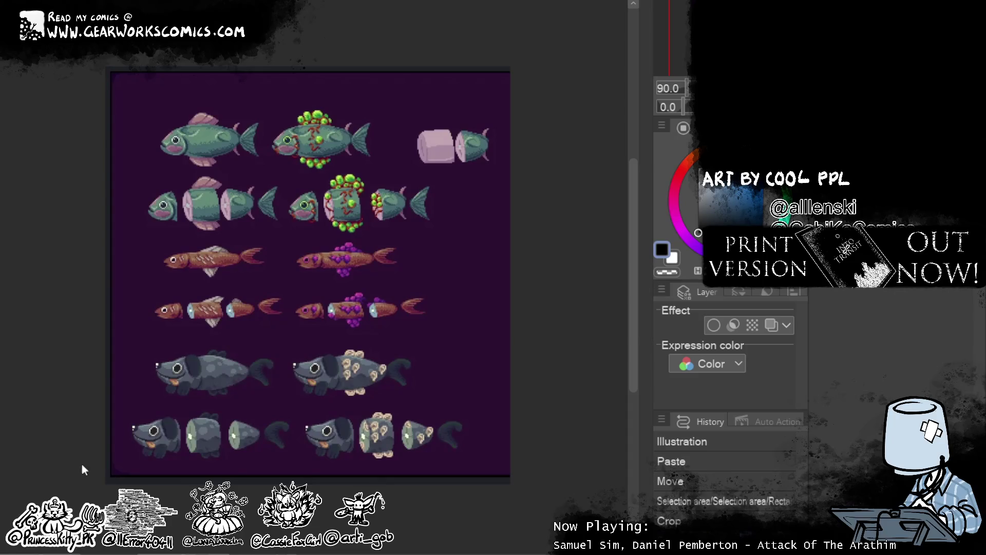
{"action": "key", "text": "ctrl+s"}
{"action": "key", "text": "Return"}
{"action": "key", "text": "ctrl+w"}
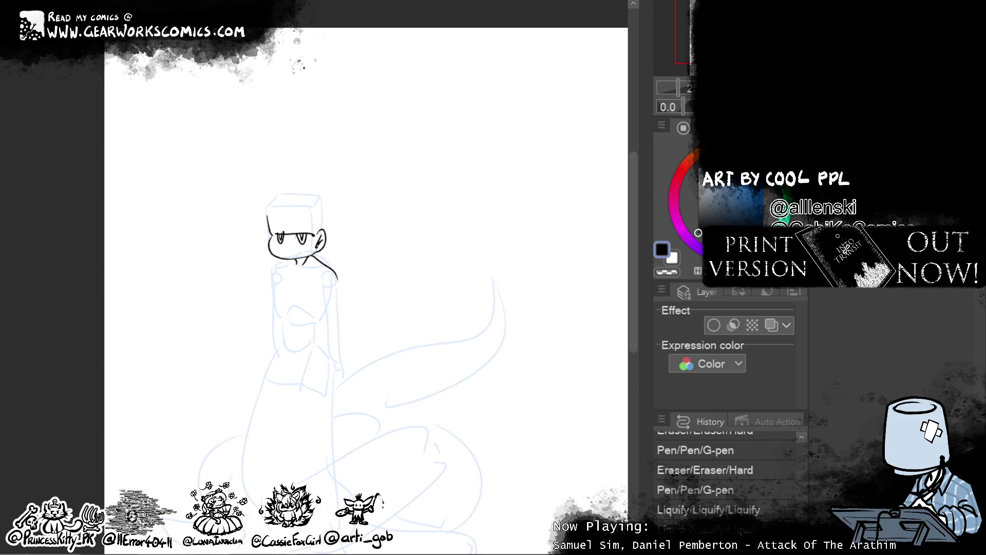
- Warp the inked face slightly with Liquify and recentre the head
{"action": "scroll", "coordinate": [510, 335], "scroll_direction": "up", "scroll_amount": 2}
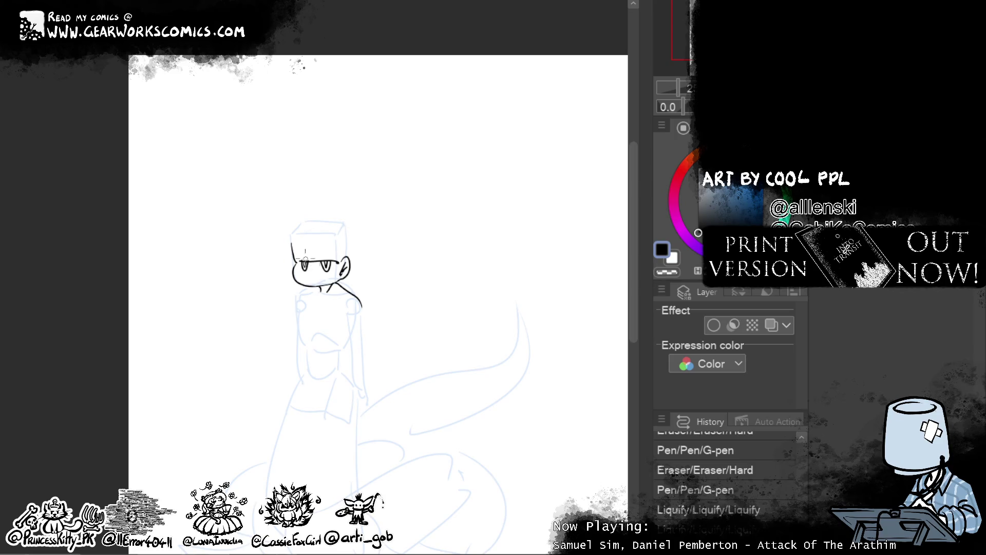
{"action": "left_click_drag", "start_coordinate": [308, 257], "coordinate": [314, 255]}
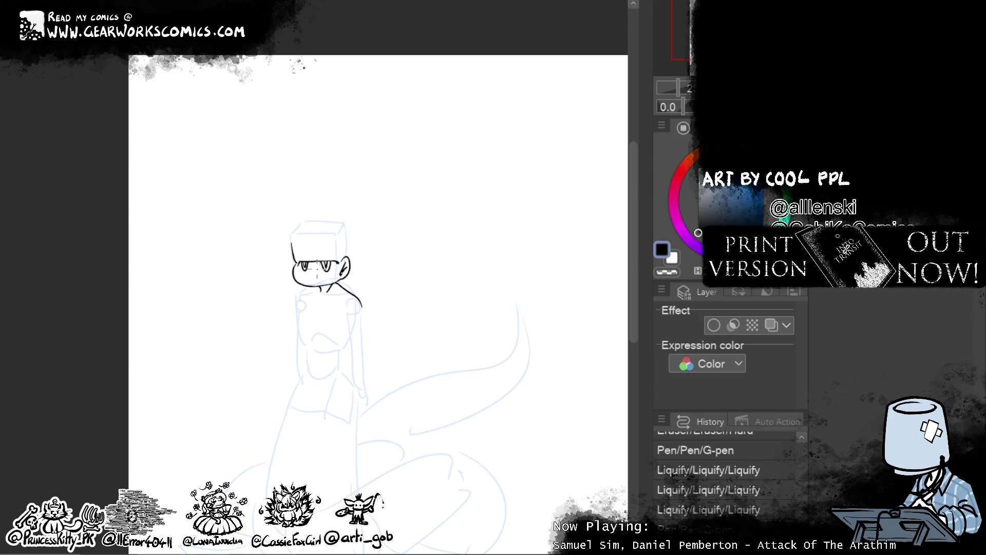
{"action": "mouse_move", "coordinate": [494, 449]}
{"action": "left_mouse_down"}
{"action": "mouse_move", "coordinate": [484, 434]}
{"action": "mouse_move", "coordinate": [484, 468]}
{"action": "mouse_move", "coordinate": [548, 434]}
{"action": "mouse_move", "coordinate": [446, 403]}
{"action": "left_mouse_up"}
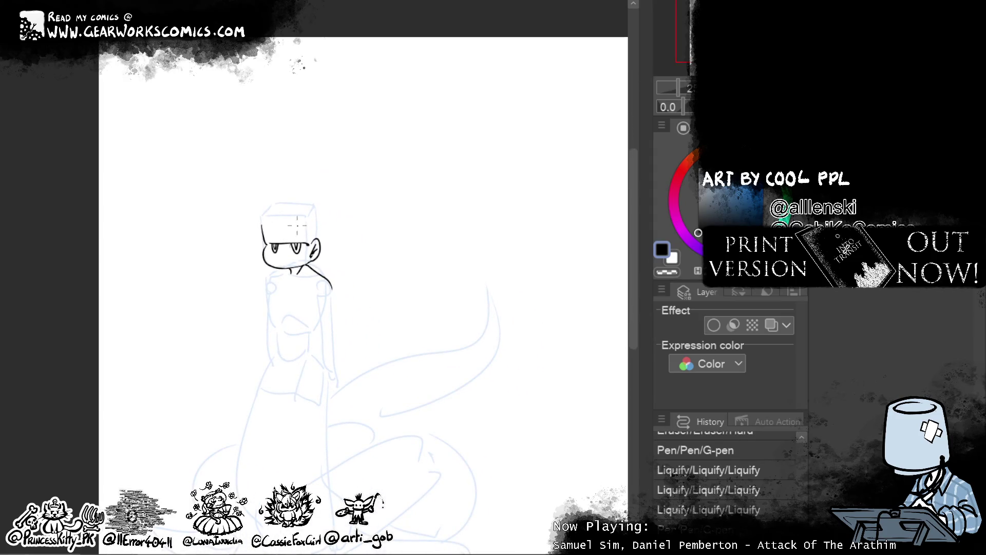
- Ink the brow line across the head, retrying it, then a short neck line
{"action": "mouse_move", "coordinate": [266, 242]}
{"action": "left_mouse_down"}
{"action": "mouse_move", "coordinate": [310, 240]}
{"action": "mouse_move", "coordinate": [265, 239]}
{"action": "left_mouse_up"}
{"action": "key", "text": "ctrl+z"}
{"action": "key", "text": "ctrl+z"}
{"action": "key", "text": "ctrl+z"}
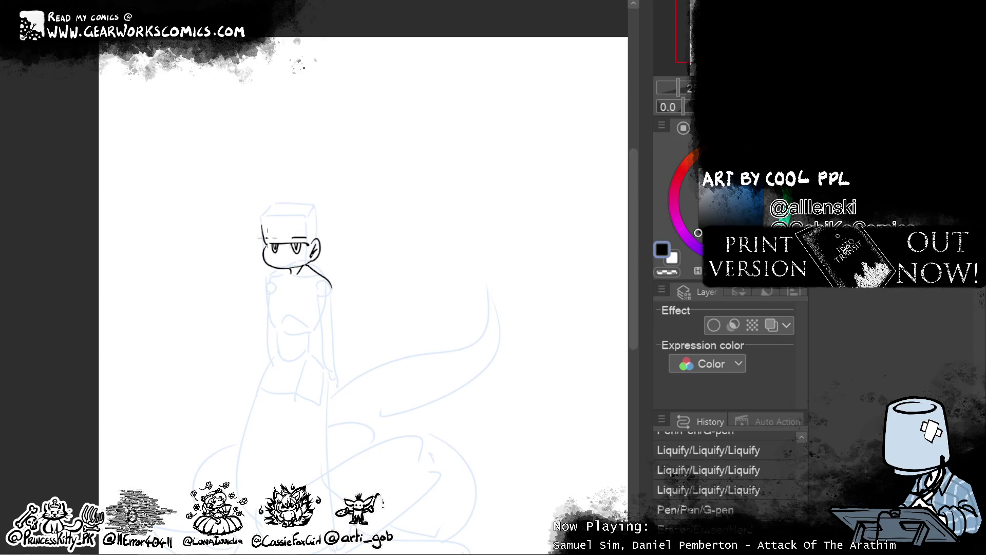
{"action": "mouse_move", "coordinate": [509, 337]}
{"action": "left_mouse_down"}
{"action": "mouse_move", "coordinate": [537, 258]}
{"action": "mouse_move", "coordinate": [549, 255]}
{"action": "left_mouse_up"}
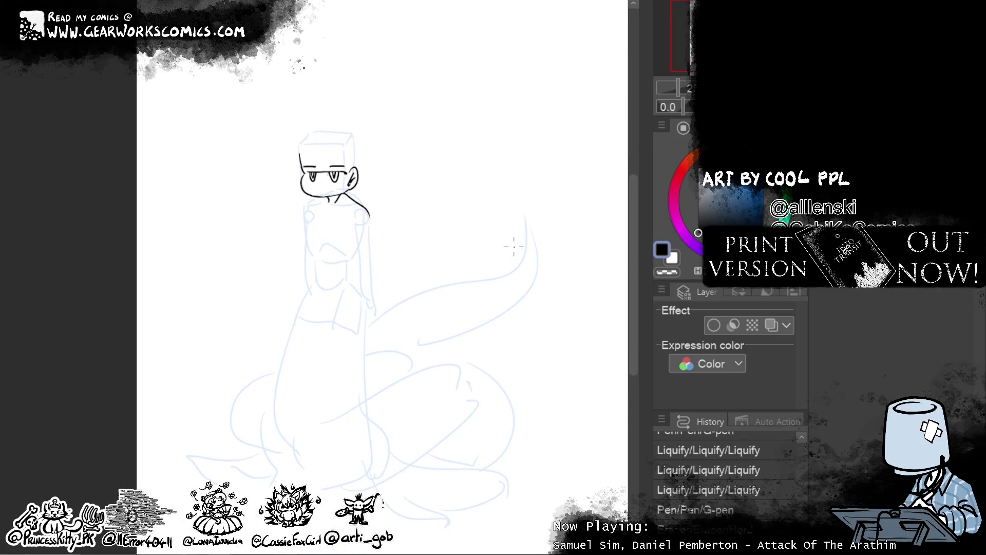
{"action": "left_click_drag", "start_coordinate": [324, 205], "coordinate": [307, 206]}
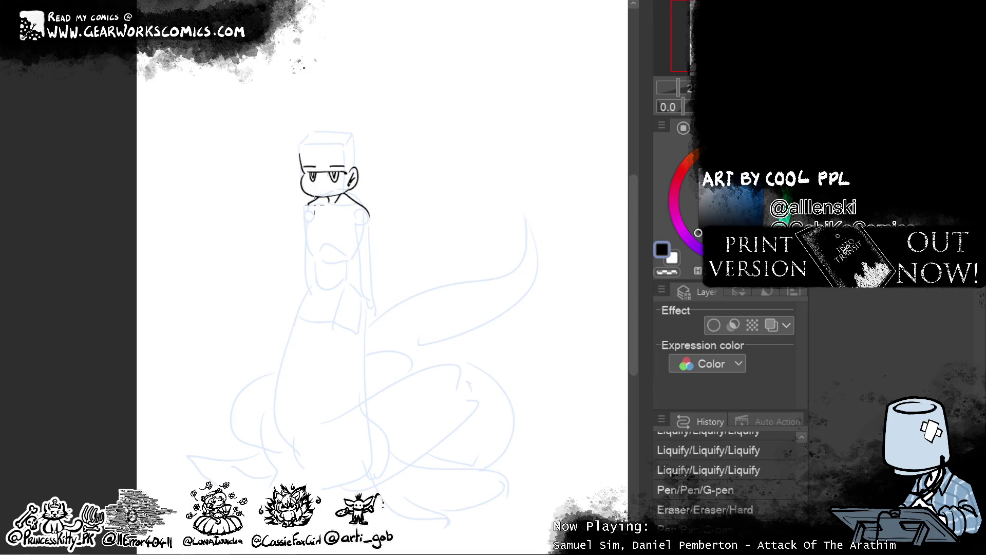
- Ink the jaw and chin below the face, then redraw the chin's bottom curve
{"action": "mouse_move", "coordinate": [351, 196]}
{"action": "left_mouse_down"}
{"action": "mouse_move", "coordinate": [335, 224]}
{"action": "mouse_move", "coordinate": [316, 198]}
{"action": "left_mouse_up"}
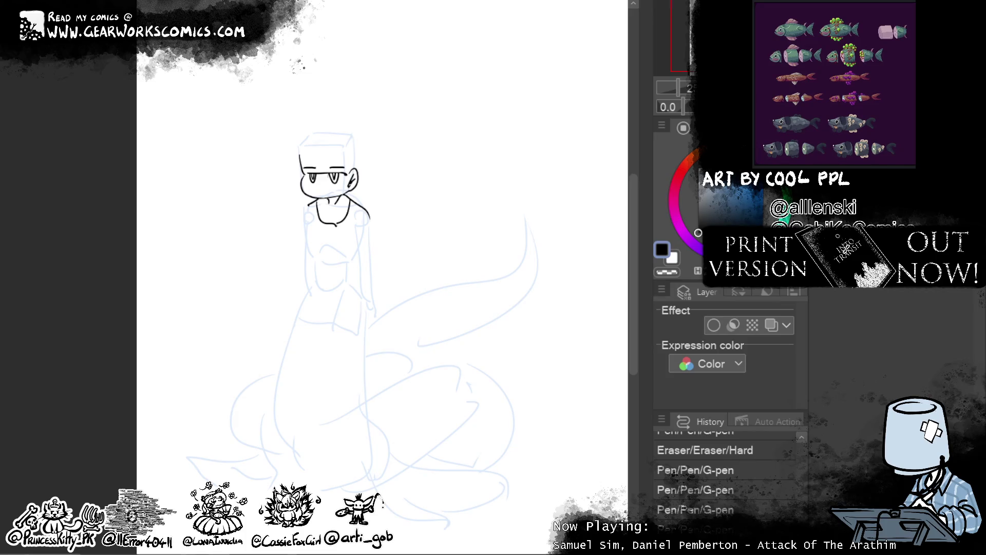
{"action": "left_click_drag", "start_coordinate": [320, 217], "coordinate": [350, 216]}
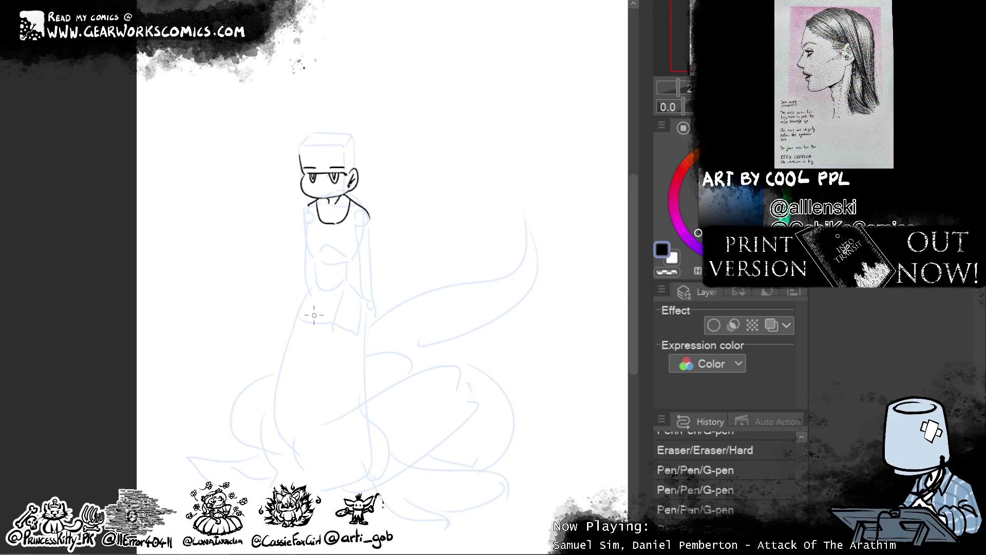
- Ink the right torso line down from the shoulder, redrawing it several times
{"action": "mouse_move", "coordinate": [358, 225]}
{"action": "left_mouse_down"}
{"action": "mouse_move", "coordinate": [366, 318]}
{"action": "mouse_move", "coordinate": [366, 296]}
{"action": "mouse_move", "coordinate": [369, 317]}
{"action": "mouse_move", "coordinate": [372, 308]}
{"action": "left_mouse_up"}
{"action": "key", "text": "ctrl+z"}
{"action": "key", "text": "ctrl+z"}
{"action": "left_click_drag", "start_coordinate": [369, 213], "coordinate": [373, 303]}
{"action": "key", "text": "ctrl+z"}
{"action": "mouse_move", "coordinate": [370, 216]}
{"action": "left_mouse_down"}
{"action": "mouse_move", "coordinate": [373, 331]}
{"action": "mouse_move", "coordinate": [384, 320]}
{"action": "mouse_move", "coordinate": [367, 325]}
{"action": "left_mouse_up"}
{"action": "key", "text": "ctrl+z"}
{"action": "key", "text": "ctrl+z"}
{"action": "key", "text": "ctrl+z"}
{"action": "key", "text": "ctrl+z"}
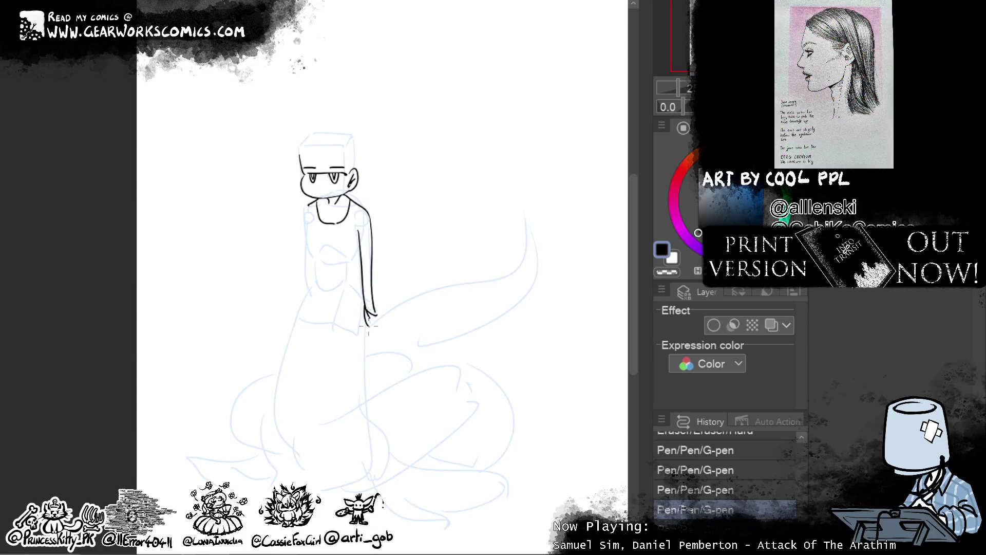
- Draw the small hand hook at the arm's end, retrying it
{"action": "key", "text": "ctrl+z"}
{"action": "key", "text": "ctrl+z"}
{"action": "key", "text": "ctrl+z"}
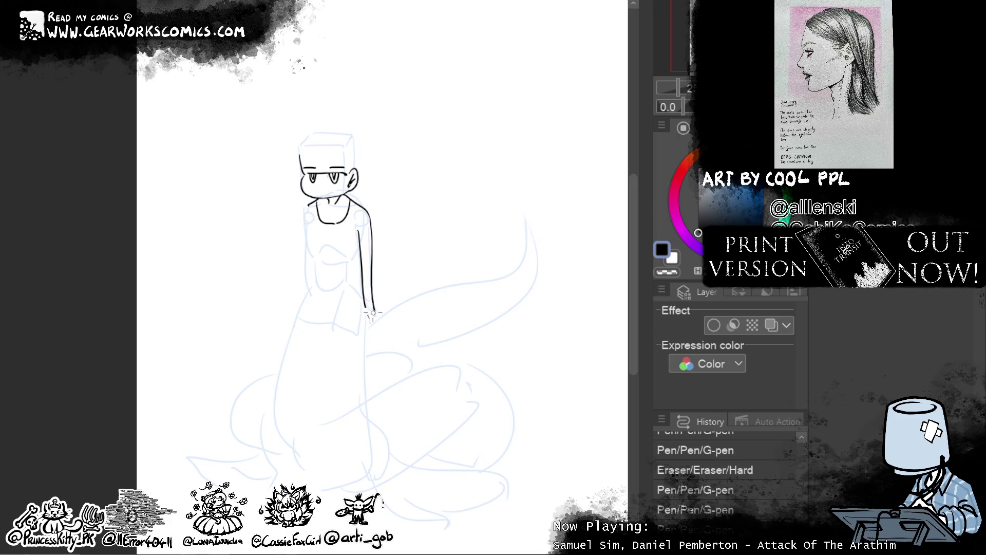
{"action": "mouse_move", "coordinate": [365, 307]}
{"action": "left_mouse_down"}
{"action": "mouse_move", "coordinate": [369, 328]}
{"action": "mouse_move", "coordinate": [378, 306]}
{"action": "mouse_move", "coordinate": [390, 321]}
{"action": "mouse_move", "coordinate": [371, 329]}
{"action": "mouse_move", "coordinate": [388, 318]}
{"action": "left_mouse_up"}
{"action": "key", "text": "ctrl+z"}
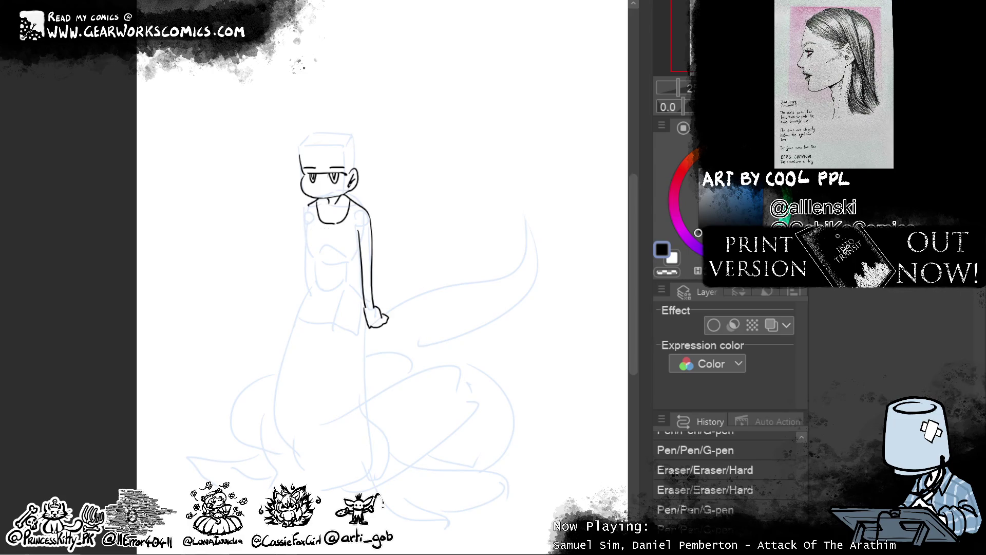
- Lasso the inked right arm and rotate it with Scale/Rotate so it hangs straighter
{"action": "mouse_move", "coordinate": [378, 211]}
{"action": "left_mouse_down"}
{"action": "mouse_move", "coordinate": [434, 361]}
{"action": "mouse_move", "coordinate": [448, 344]}
{"action": "left_mouse_up"}
{"action": "left_click", "coordinate": [469, 399]}
{"action": "left_click_drag", "start_coordinate": [452, 293], "coordinate": [480, 275]}
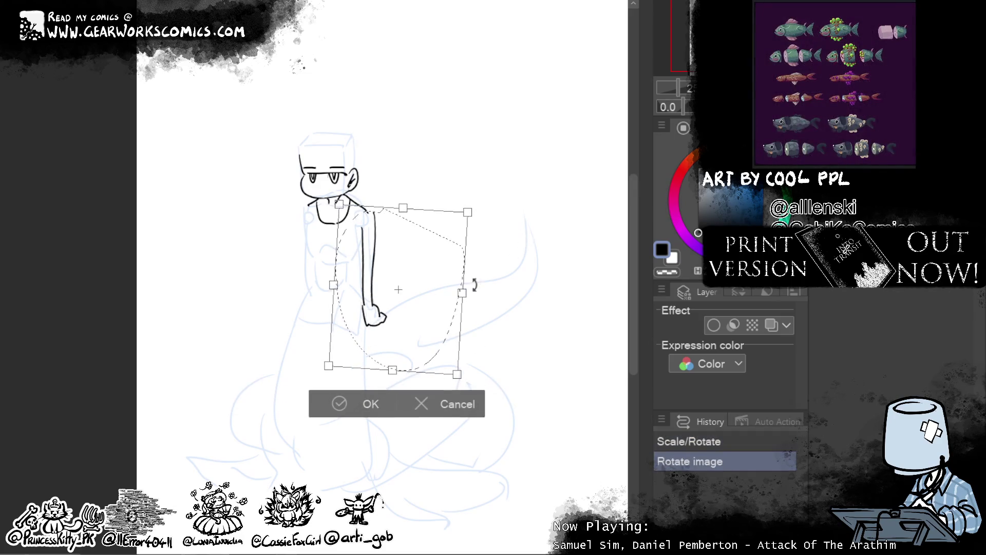
{"action": "left_click_drag", "start_coordinate": [440, 330], "coordinate": [429, 331]}
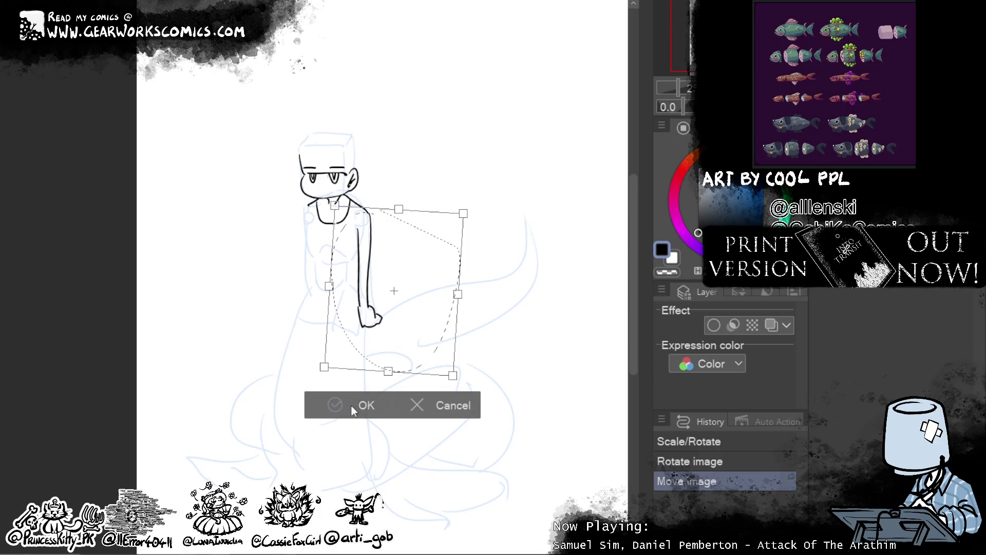
{"action": "left_click", "coordinate": [342, 402]}
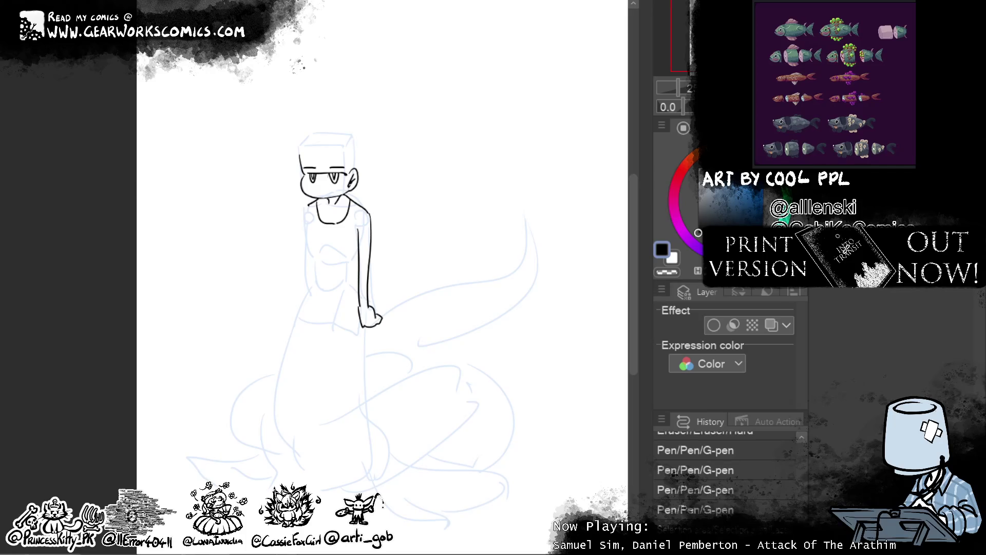
{"action": "scroll", "coordinate": [533, 290], "scroll_direction": "down", "scroll_amount": 2}
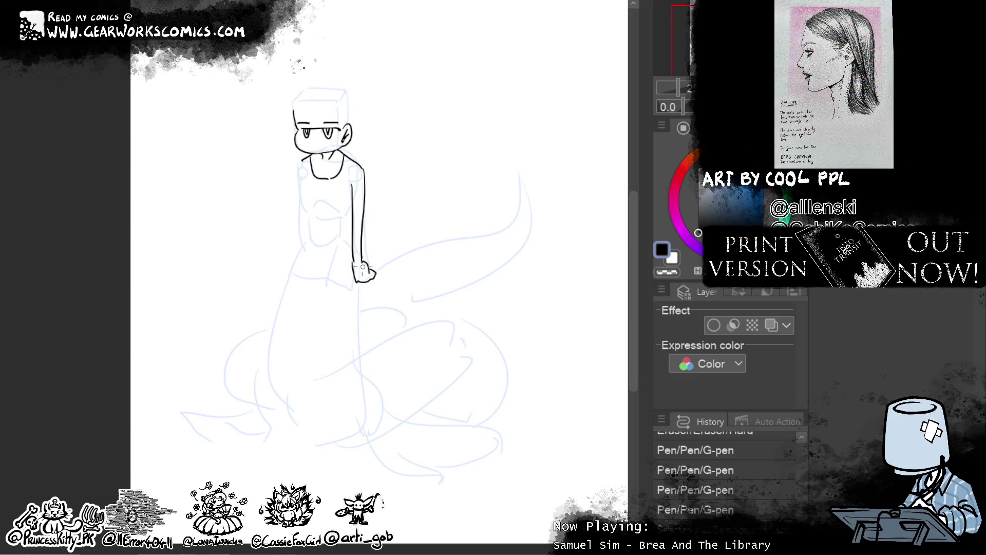
{"action": "key", "text": "ctrl+y"}
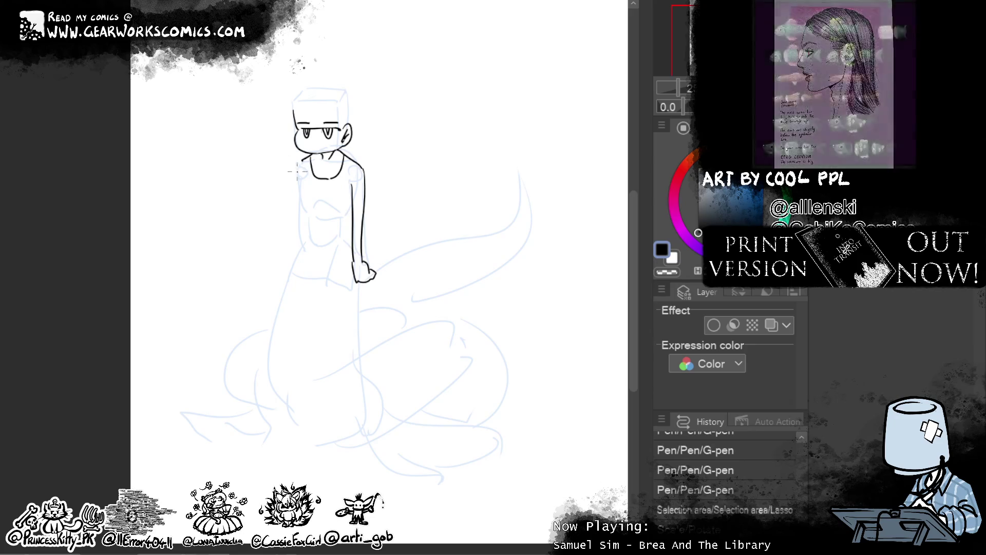
- Ink the left torso line, erase near the shoulder, and redraw it with a bust curve
{"action": "left_click_drag", "start_coordinate": [301, 162], "coordinate": [297, 263]}
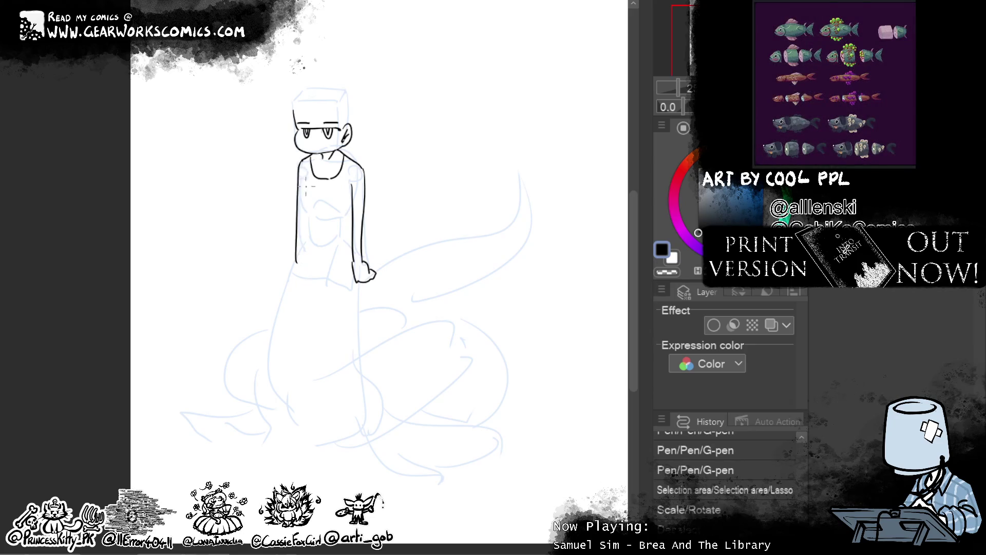
{"action": "left_click_drag", "start_coordinate": [303, 177], "coordinate": [302, 210]}
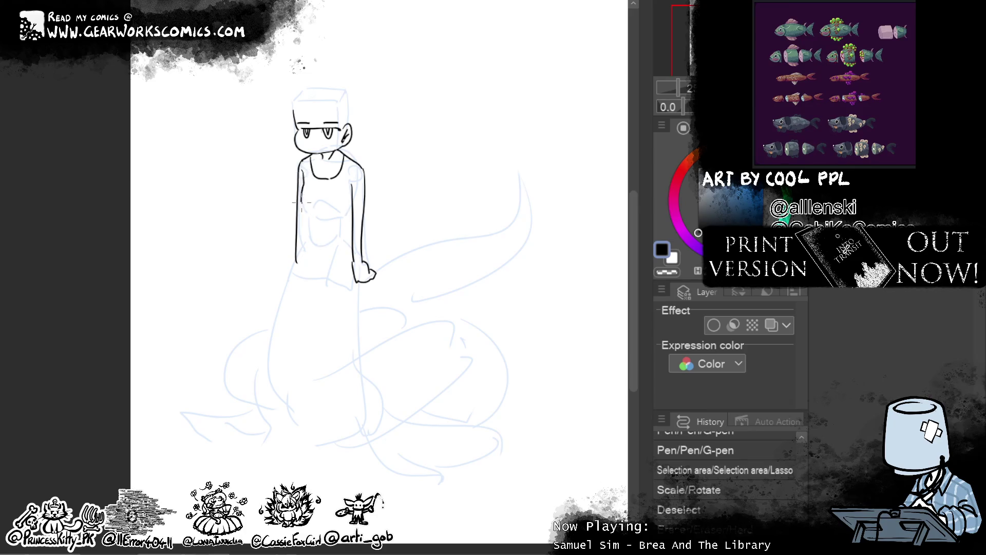
{"action": "mouse_move", "coordinate": [304, 172]}
{"action": "left_mouse_down"}
{"action": "mouse_move", "coordinate": [300, 195]}
{"action": "mouse_move", "coordinate": [314, 217]}
{"action": "left_mouse_up"}
{"action": "key", "text": "ctrl+z"}
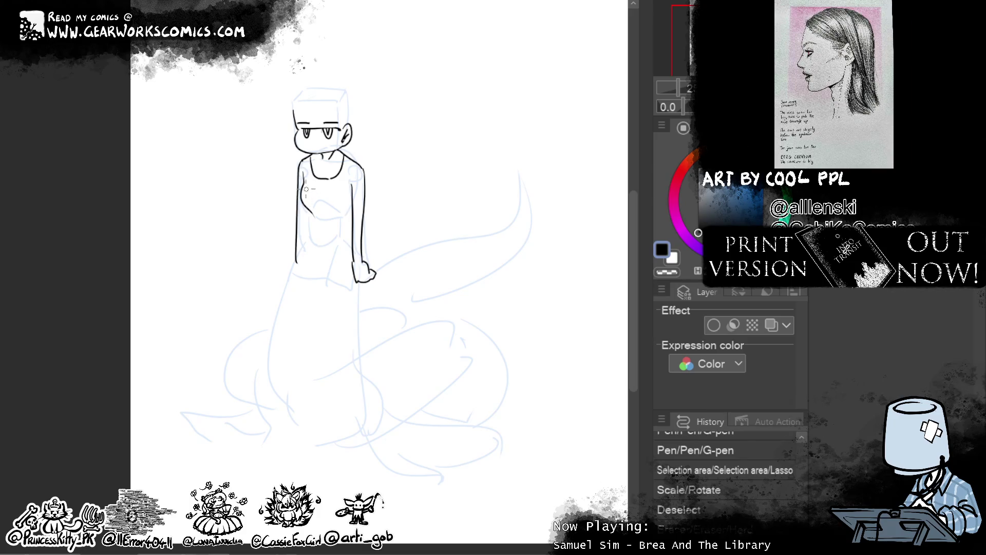
{"action": "left_click_drag", "start_coordinate": [304, 193], "coordinate": [307, 201]}
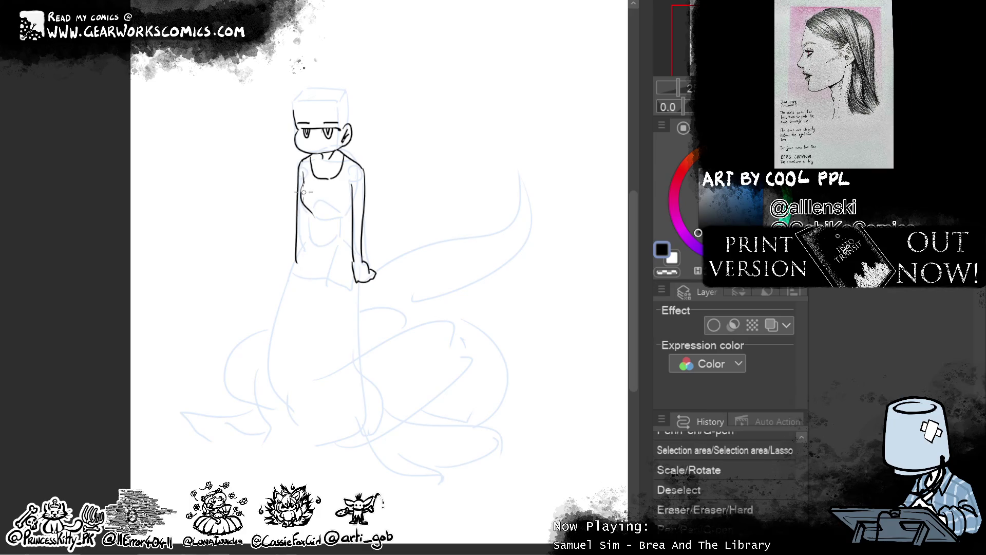
{"action": "left_click_drag", "start_coordinate": [303, 175], "coordinate": [311, 184]}
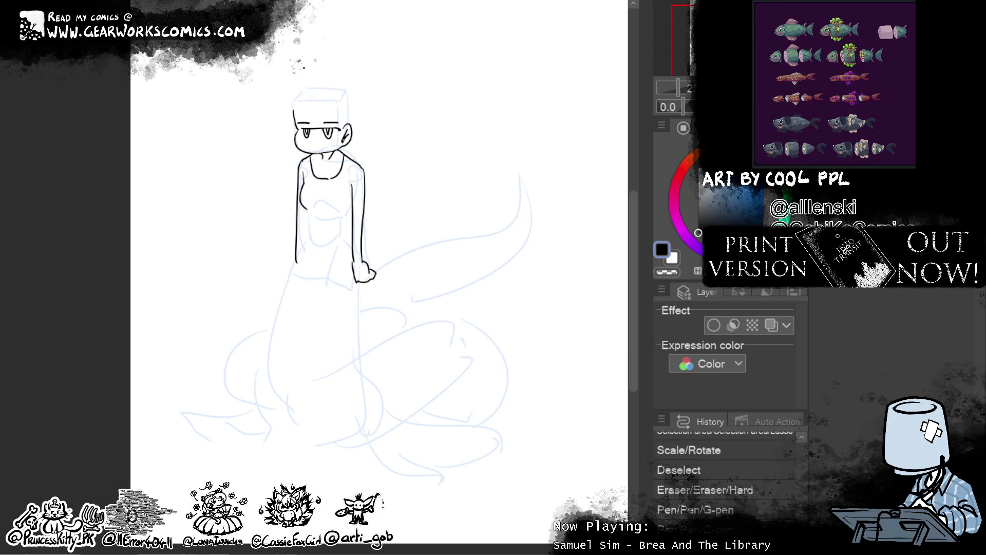
- Extend the left torso contour downward and shape the left waist curve
{"action": "left_click_drag", "start_coordinate": [478, 373], "coordinate": [509, 447]}
{"action": "left_click_drag", "start_coordinate": [340, 278], "coordinate": [341, 314]}
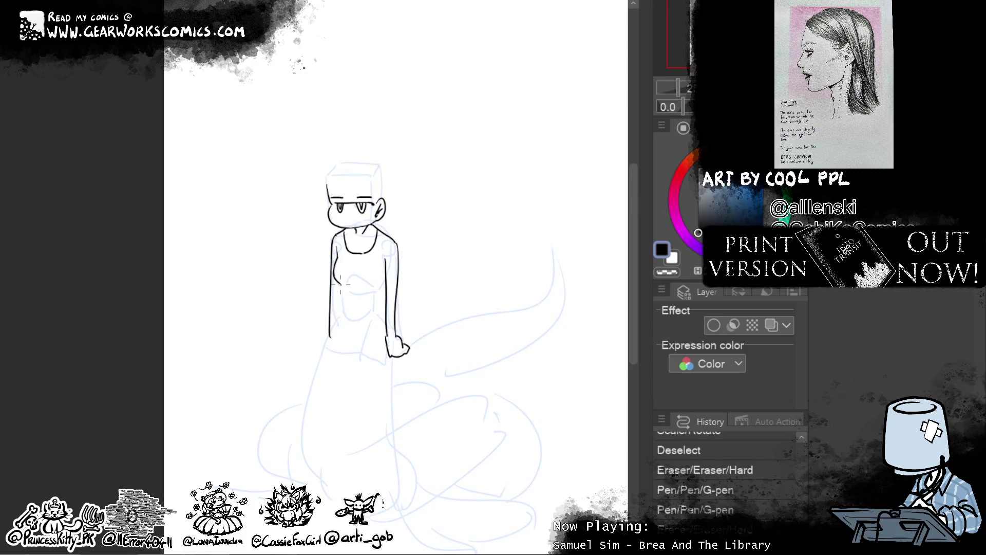
{"action": "left_click_drag", "start_coordinate": [339, 284], "coordinate": [332, 321]}
{"action": "left_click_drag", "start_coordinate": [342, 284], "coordinate": [331, 317]}
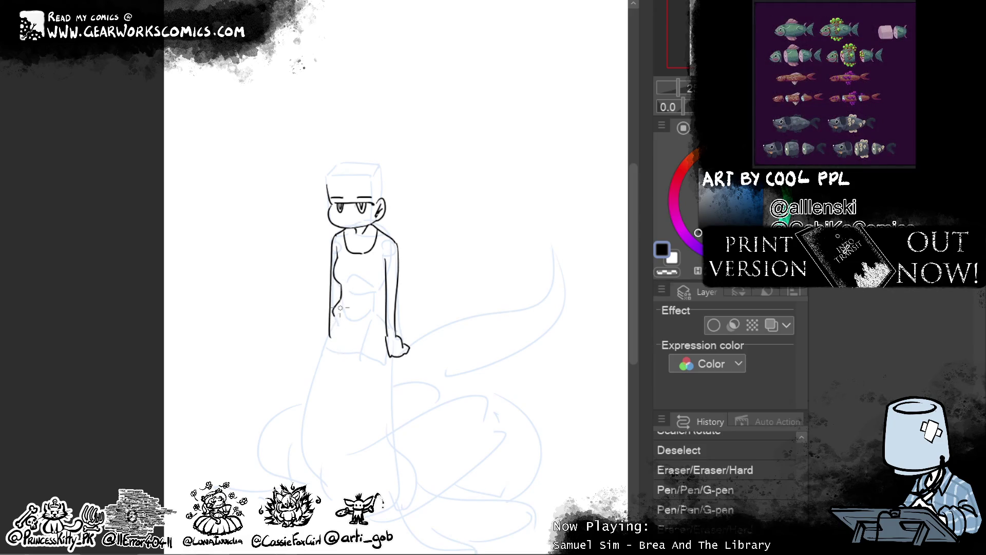
{"action": "left_click_drag", "start_coordinate": [340, 306], "coordinate": [330, 319]}
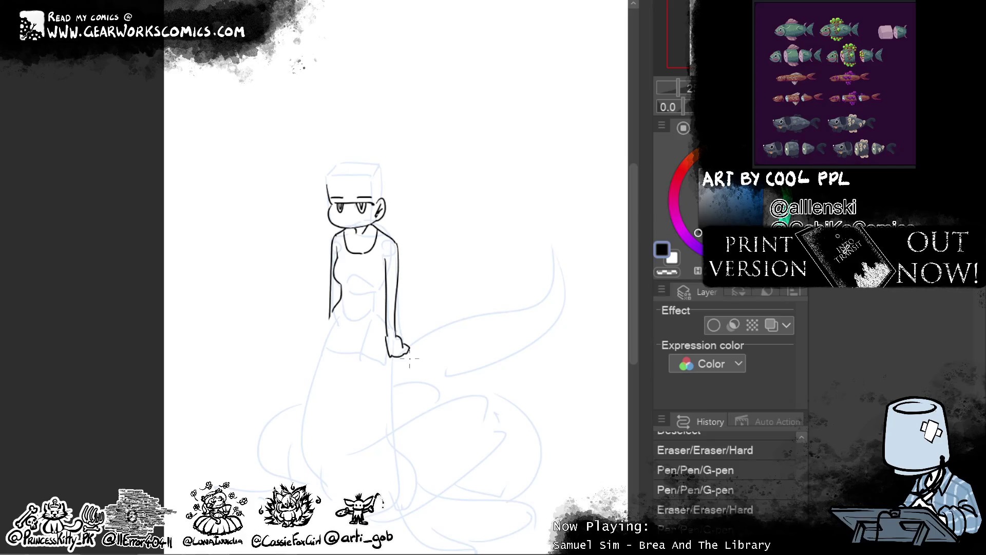
- Touch up the right shoulder and ink the inner arm line below it
{"action": "mouse_move", "coordinate": [386, 279]}
{"action": "left_mouse_down"}
{"action": "mouse_move", "coordinate": [390, 262]}
{"action": "mouse_move", "coordinate": [378, 271]}
{"action": "left_mouse_up"}
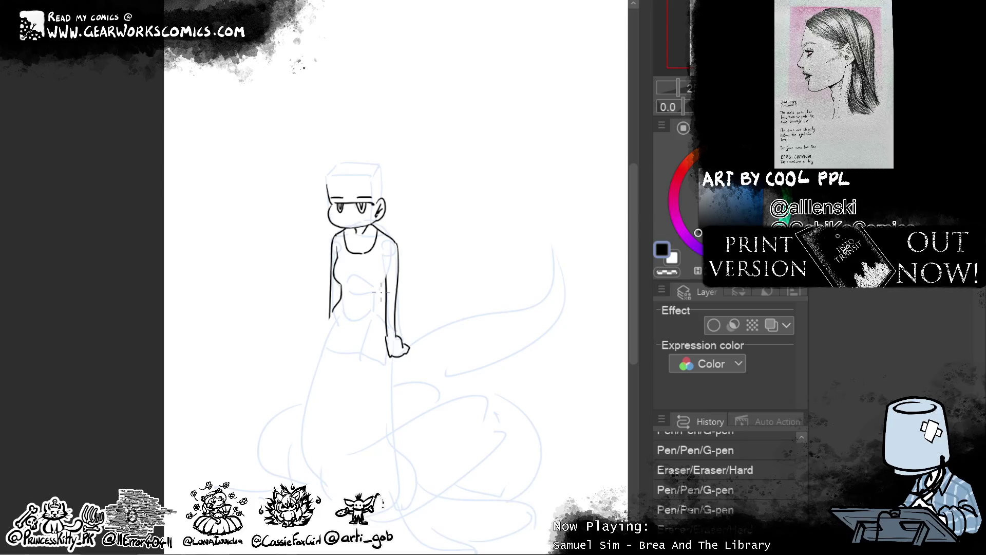
{"action": "left_click_drag", "start_coordinate": [382, 263], "coordinate": [386, 288]}
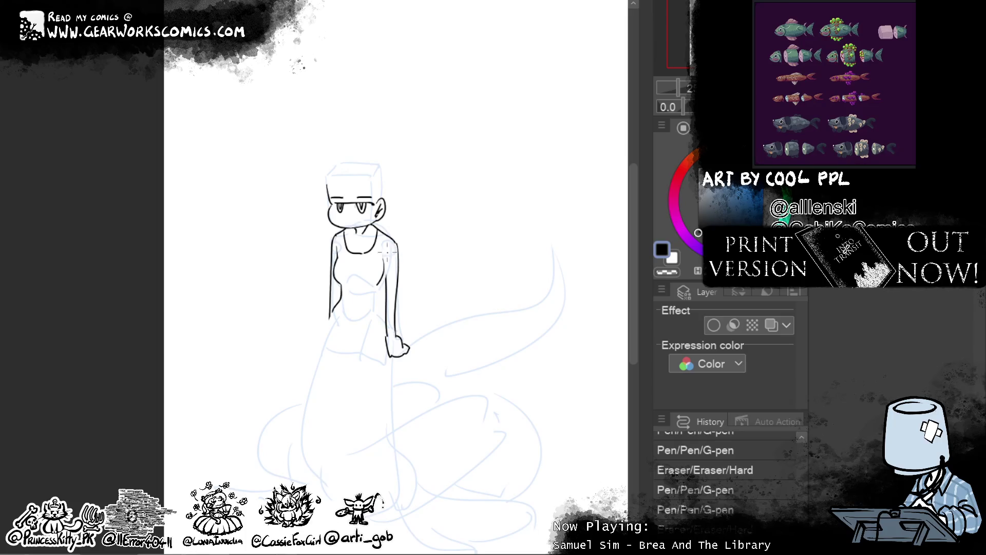
{"action": "left_click_drag", "start_coordinate": [386, 252], "coordinate": [390, 249]}
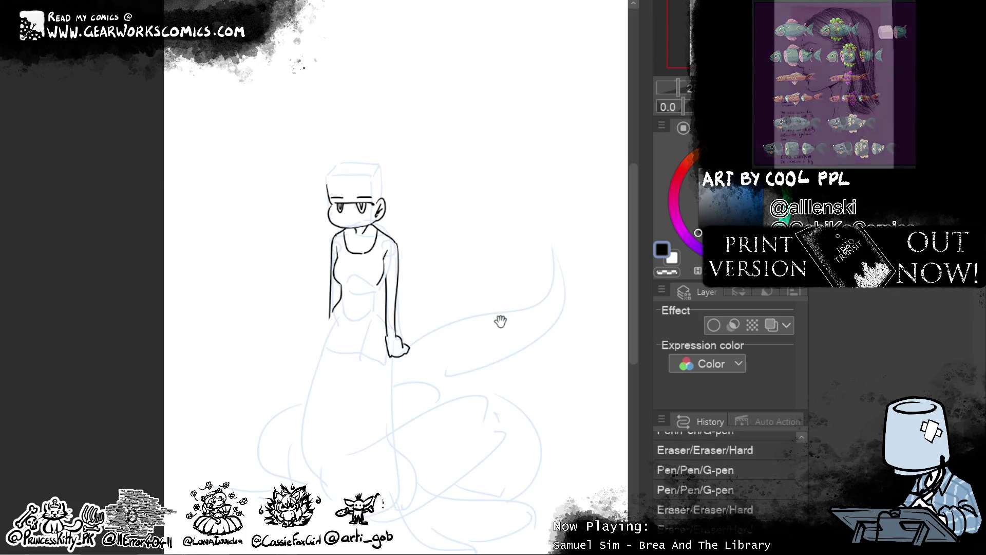
- Ink the diagonal waistline, the arm and hand, and the tail body's left edge
{"action": "left_click_drag", "start_coordinate": [502, 322], "coordinate": [517, 290]}
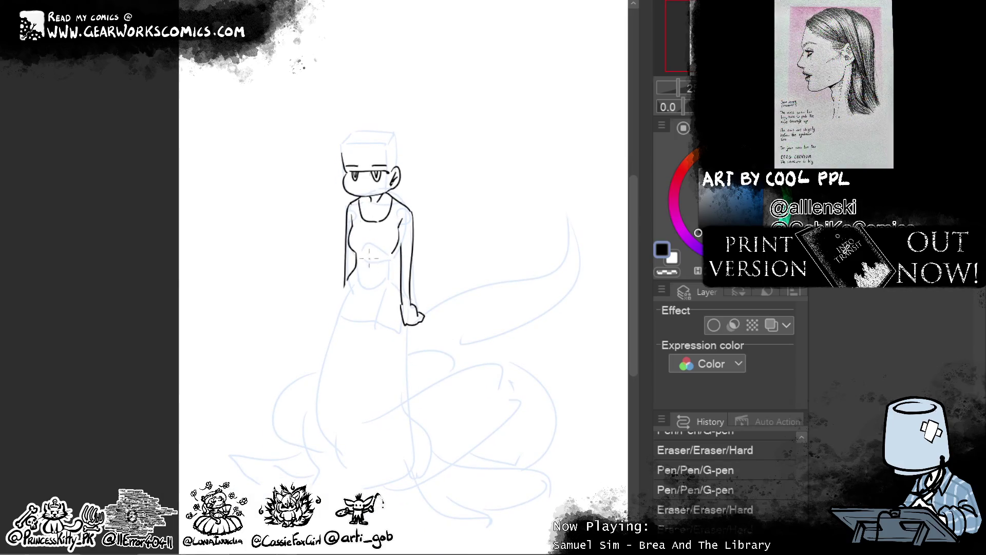
{"action": "left_click_drag", "start_coordinate": [349, 286], "coordinate": [403, 324]}
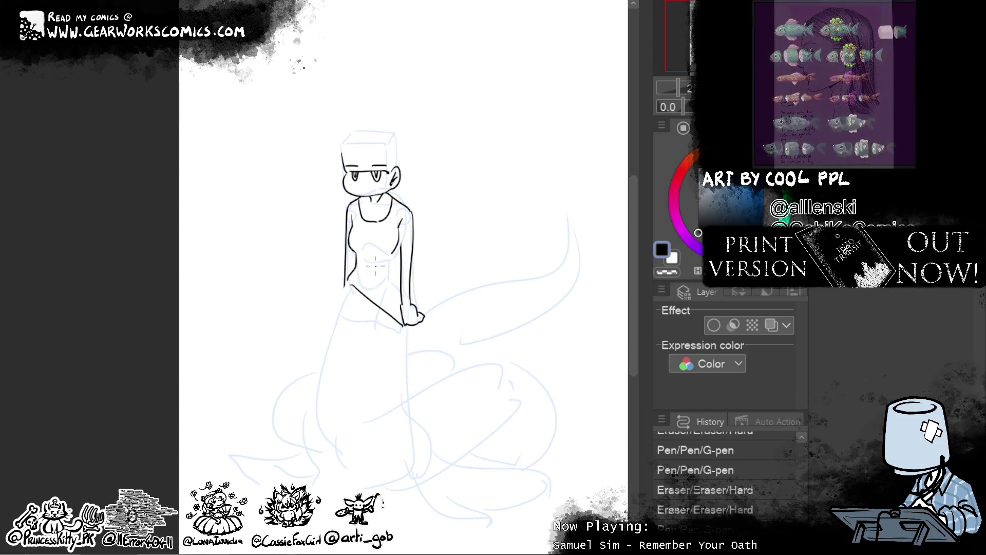
{"action": "mouse_move", "coordinate": [401, 313]}
{"action": "left_mouse_down"}
{"action": "mouse_move", "coordinate": [393, 244]}
{"action": "mouse_move", "coordinate": [360, 282]}
{"action": "left_mouse_up"}
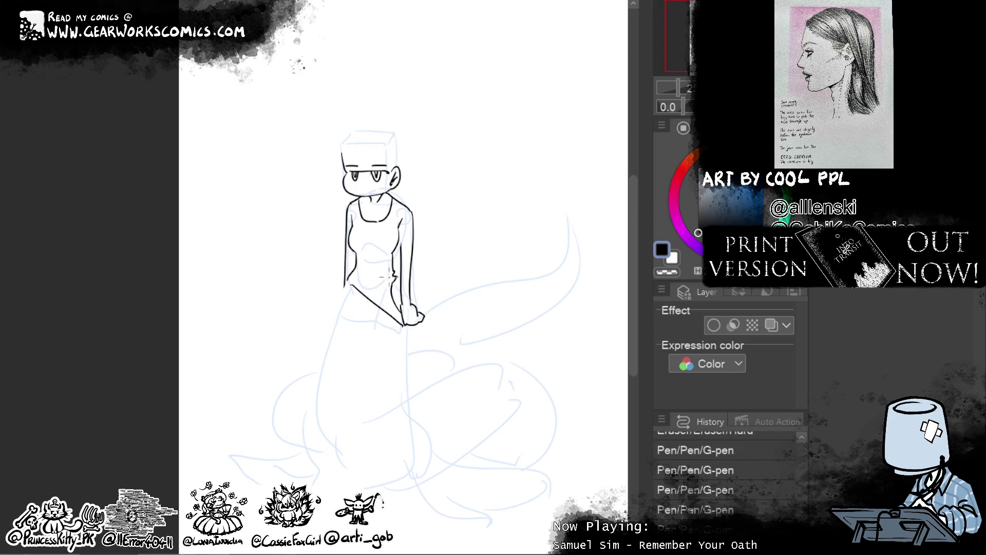
{"action": "mouse_move", "coordinate": [393, 275]}
{"action": "left_mouse_down"}
{"action": "mouse_move", "coordinate": [360, 279]}
{"action": "mouse_move", "coordinate": [403, 321]}
{"action": "left_mouse_up"}
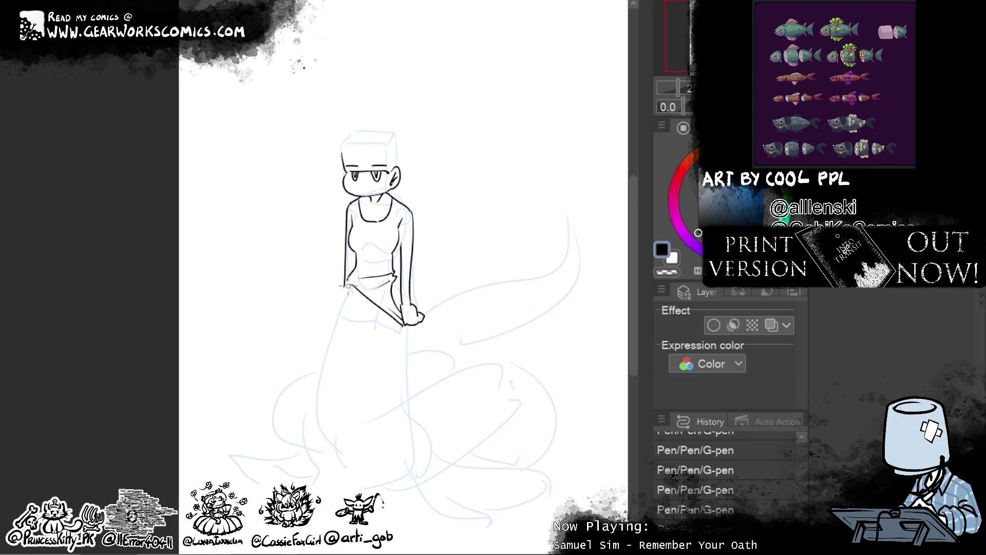
{"action": "left_click_drag", "start_coordinate": [345, 282], "coordinate": [325, 420]}
- Redo the tail body's long left edge, erasing faint stray marks beside it
{"action": "key", "text": "ctrl+z"}
{"action": "left_click_drag", "start_coordinate": [349, 282], "coordinate": [323, 427]}
{"action": "key", "text": "ctrl+z"}
{"action": "mouse_move", "coordinate": [350, 283]}
{"action": "left_mouse_down"}
{"action": "mouse_move", "coordinate": [314, 376]}
{"action": "mouse_move", "coordinate": [309, 465]}
{"action": "mouse_move", "coordinate": [346, 286]}
{"action": "mouse_move", "coordinate": [343, 500]}
{"action": "left_mouse_up"}
{"action": "key", "text": "ctrl+z"}
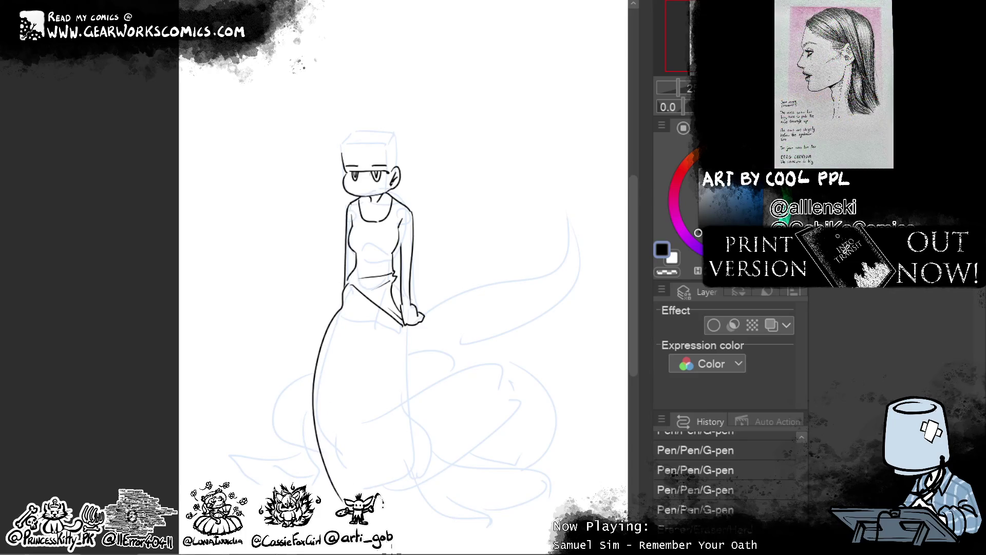
{"action": "key", "text": "ctrl+z"}
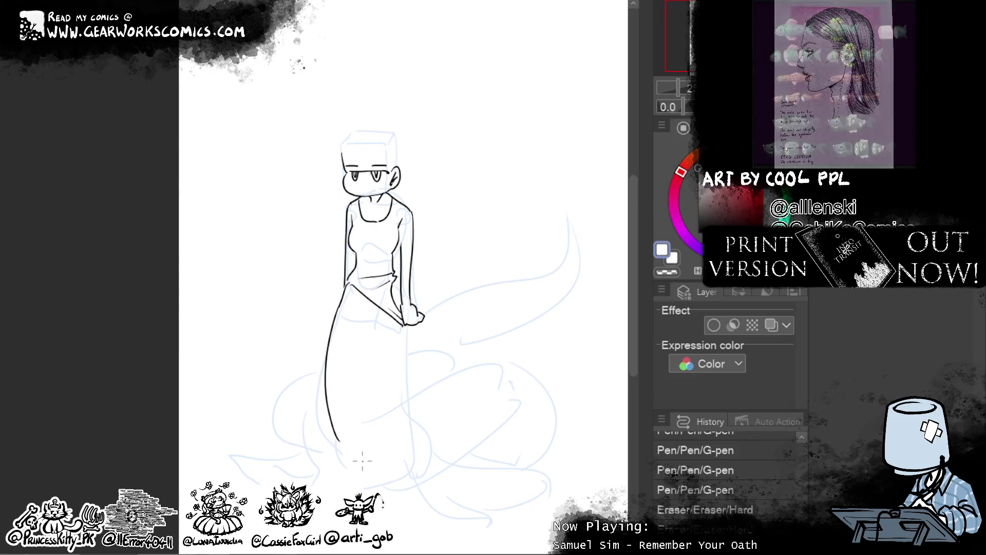
{"action": "key", "text": "e"}
{"action": "mouse_move", "coordinate": [332, 440]}
{"action": "left_mouse_down"}
{"action": "mouse_move", "coordinate": [338, 300]}
{"action": "mouse_move", "coordinate": [333, 469]}
{"action": "left_mouse_up"}
{"action": "key", "text": "ctrl+z"}
{"action": "left_click_drag", "start_coordinate": [339, 302], "coordinate": [333, 467]}
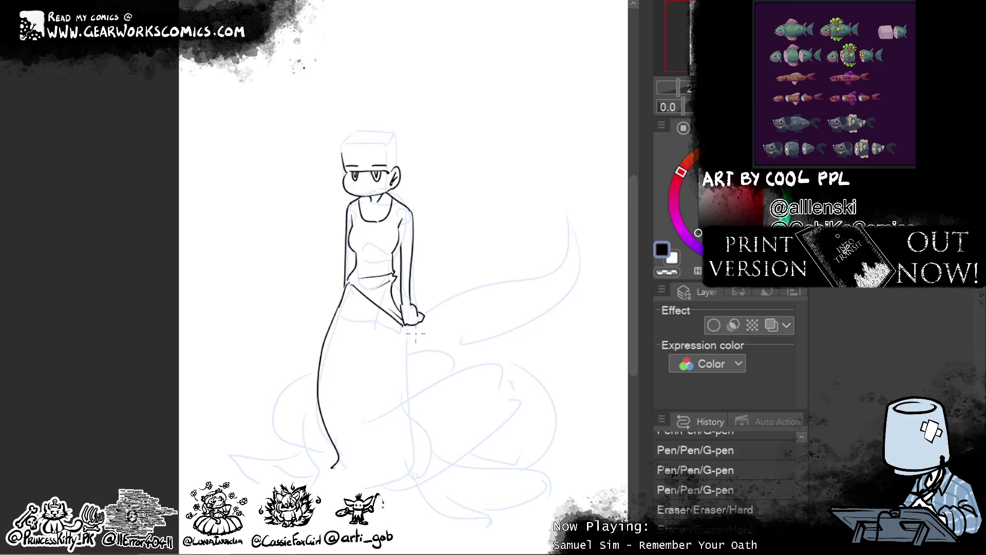
- Add a stroke near the arm and a fold line inside the tail body
{"action": "left_click_drag", "start_coordinate": [399, 272], "coordinate": [399, 470]}
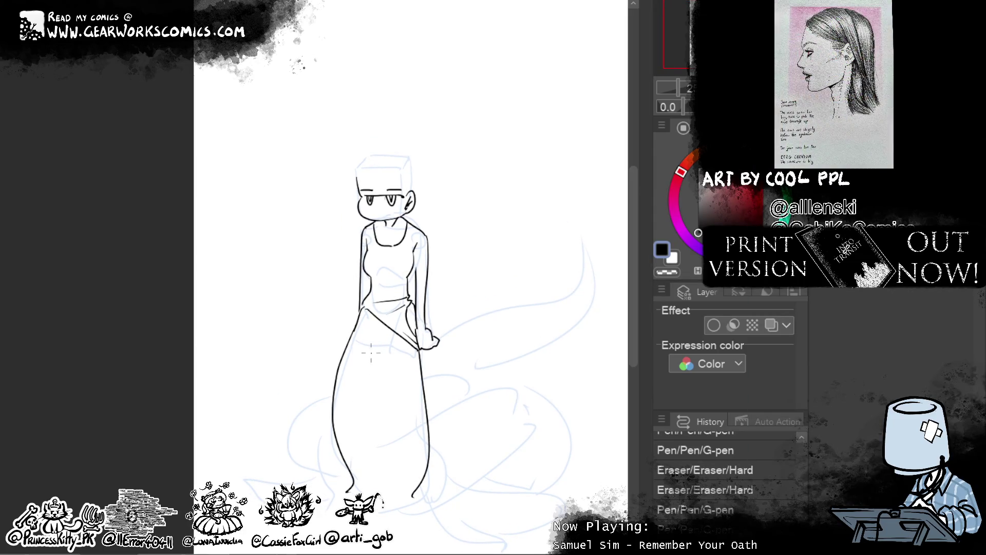
{"action": "left_click_drag", "start_coordinate": [371, 353], "coordinate": [366, 477]}
{"action": "left_click_drag", "start_coordinate": [414, 383], "coordinate": [401, 505]}
{"action": "key", "text": "ctrl+z"}
{"action": "key", "text": "ctrl+z"}
{"action": "left_click_drag", "start_coordinate": [399, 383], "coordinate": [414, 494]}
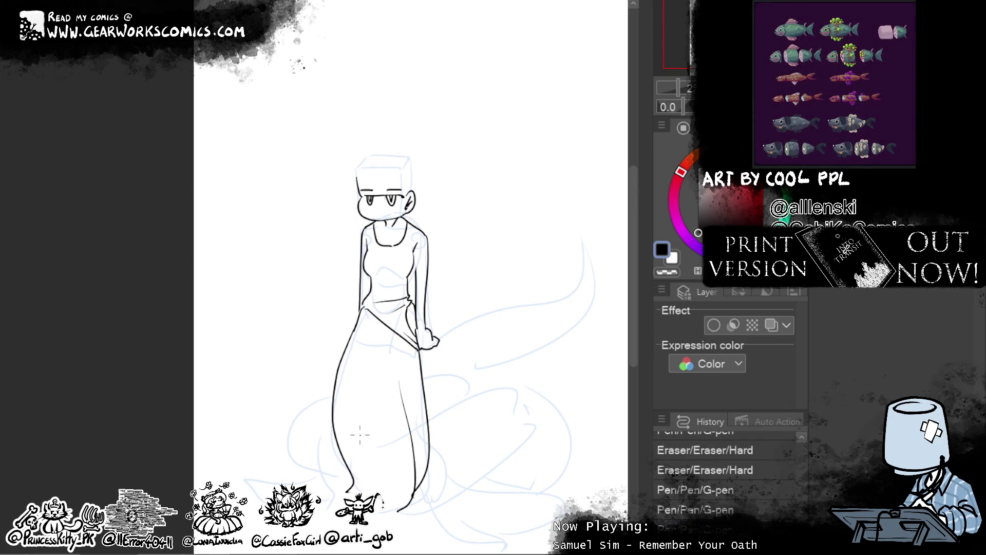
- Ink and refine the lower-left tail body line, flaring it into a curving tip
{"action": "left_click_drag", "start_coordinate": [360, 439], "coordinate": [353, 492]}
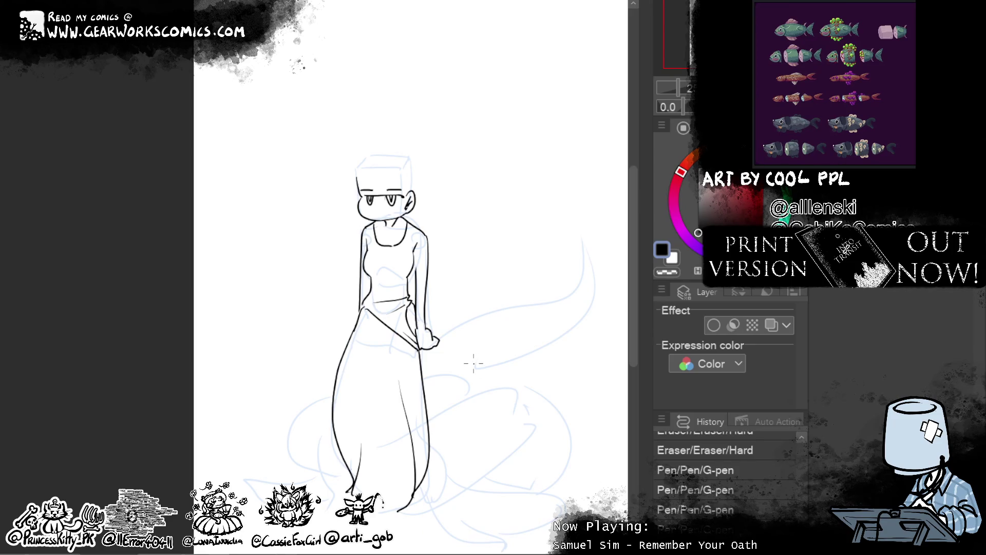
{"action": "mouse_move", "coordinate": [356, 477]}
{"action": "left_mouse_down"}
{"action": "mouse_move", "coordinate": [348, 436]}
{"action": "mouse_move", "coordinate": [333, 419]}
{"action": "mouse_move", "coordinate": [317, 473]}
{"action": "left_mouse_up"}
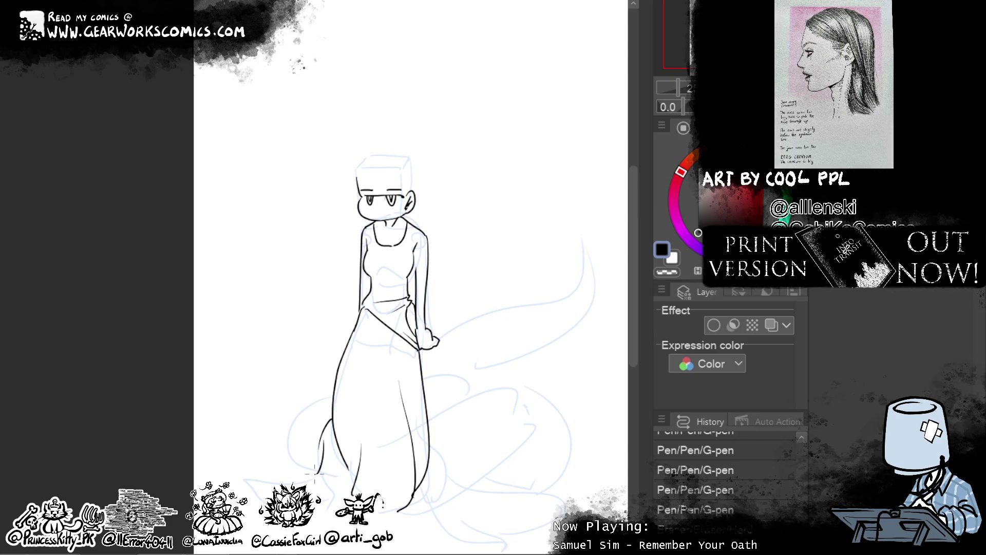
{"action": "left_click_drag", "start_coordinate": [334, 433], "coordinate": [314, 479]}
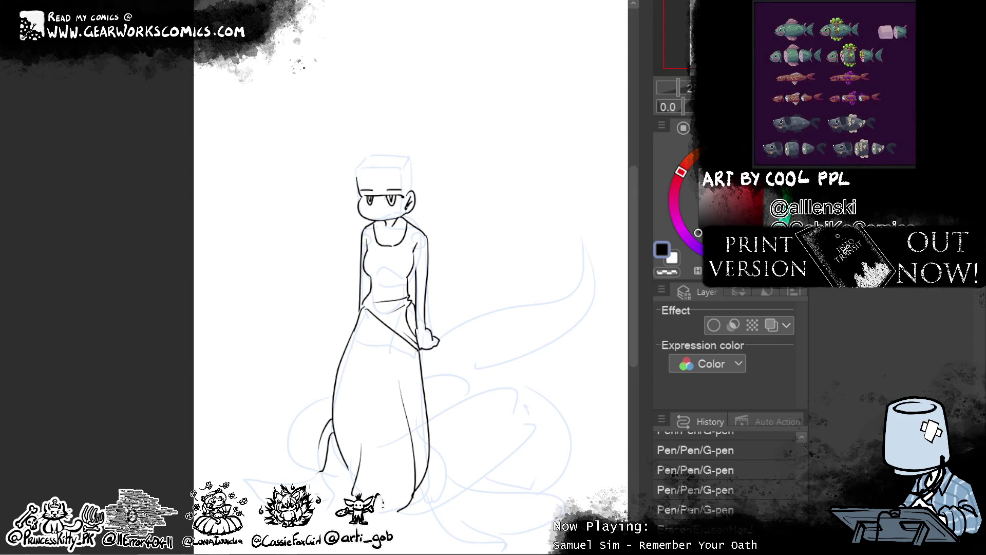
{"action": "left_click_drag", "start_coordinate": [333, 425], "coordinate": [353, 478]}
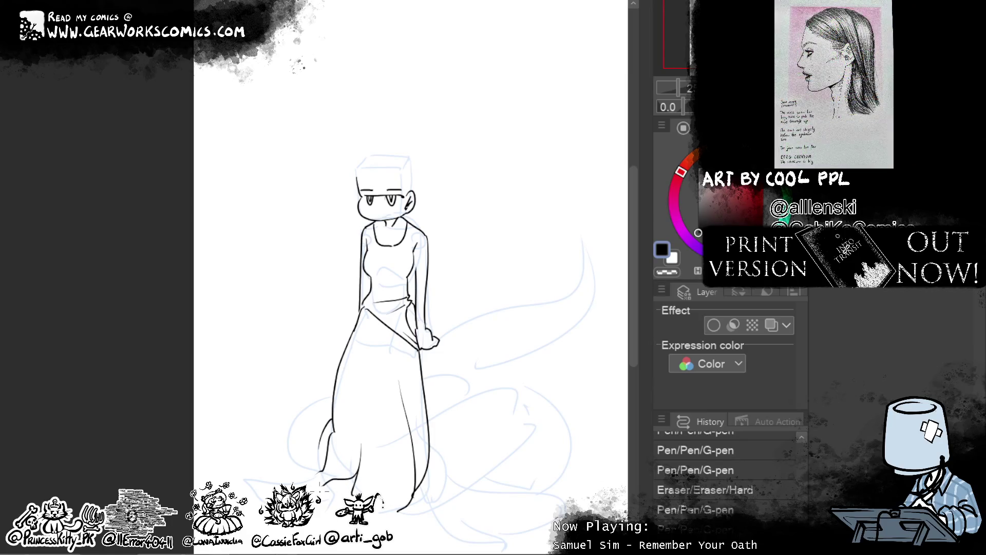
- Ink the tail sweeping left into a hook, then erase stray lines at the lower left
{"action": "mouse_move", "coordinate": [321, 471]}
{"action": "left_mouse_down"}
{"action": "mouse_move", "coordinate": [243, 470]}
{"action": "mouse_move", "coordinate": [254, 485]}
{"action": "left_mouse_up"}
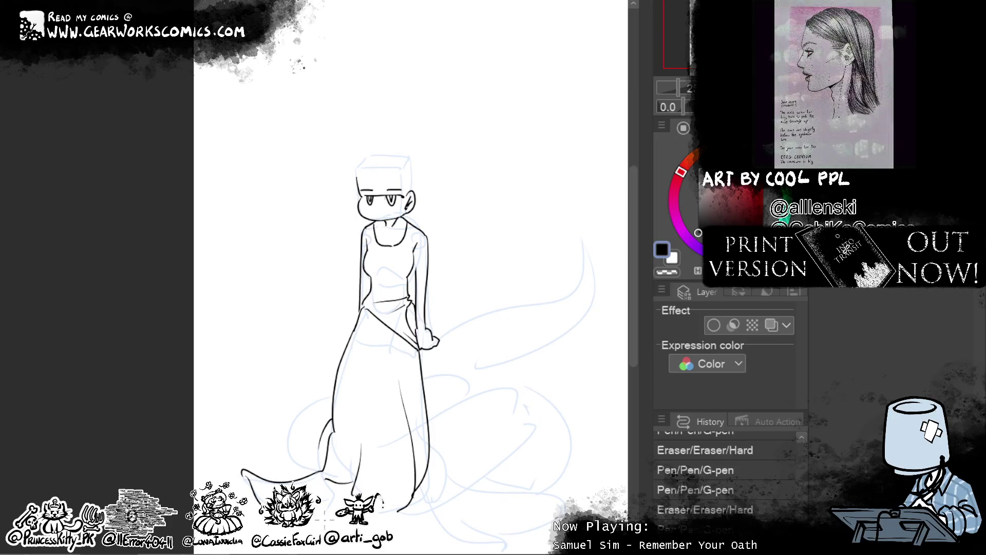
{"action": "mouse_move", "coordinate": [314, 517]}
{"action": "left_mouse_down"}
{"action": "mouse_move", "coordinate": [336, 502]}
{"action": "mouse_move", "coordinate": [322, 528]}
{"action": "left_mouse_up"}
{"action": "key", "text": "ctrl+z"}
{"action": "left_click_drag", "start_coordinate": [353, 475], "coordinate": [329, 517]}
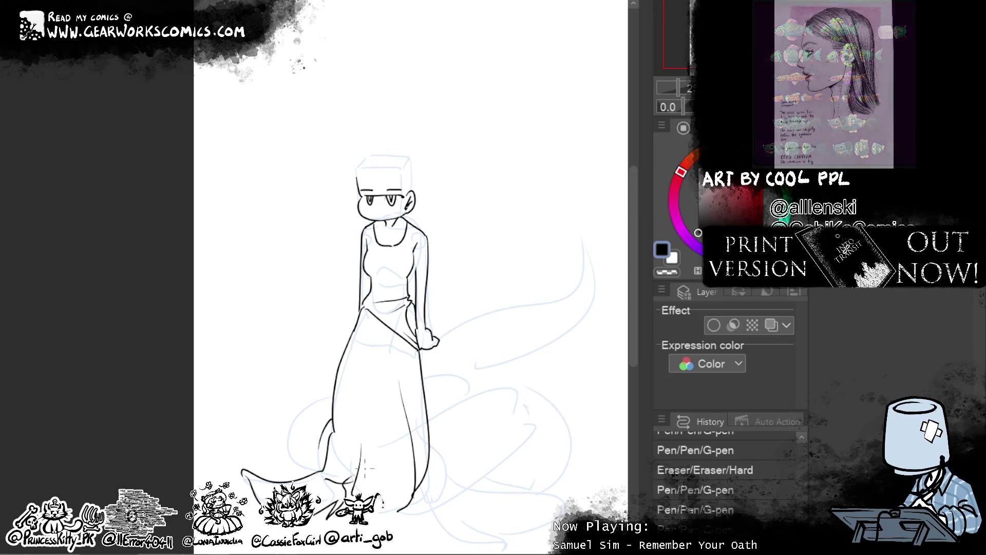
{"action": "left_click_drag", "start_coordinate": [353, 478], "coordinate": [345, 489]}
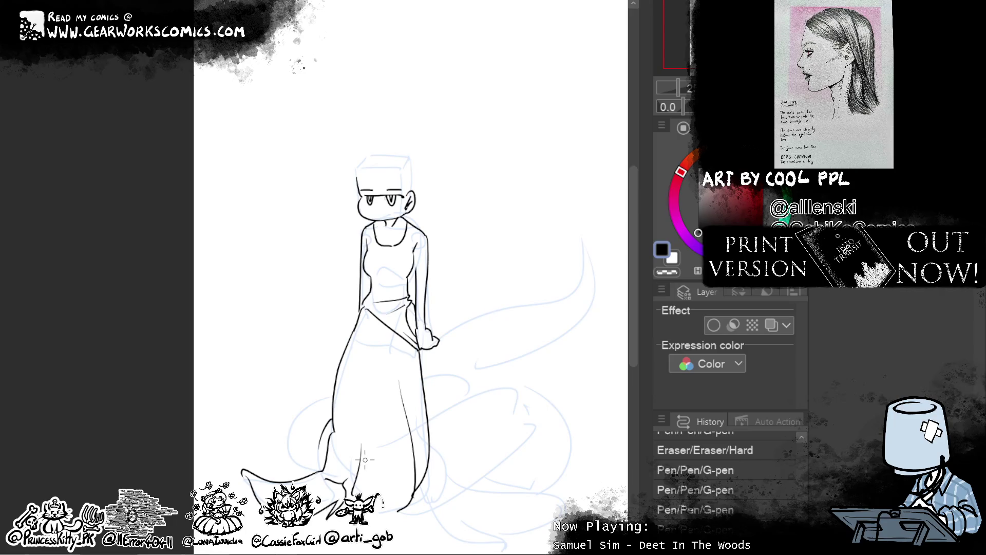
{"action": "left_click_drag", "start_coordinate": [355, 476], "coordinate": [326, 519]}
{"action": "left_click_drag", "start_coordinate": [328, 480], "coordinate": [352, 482]}
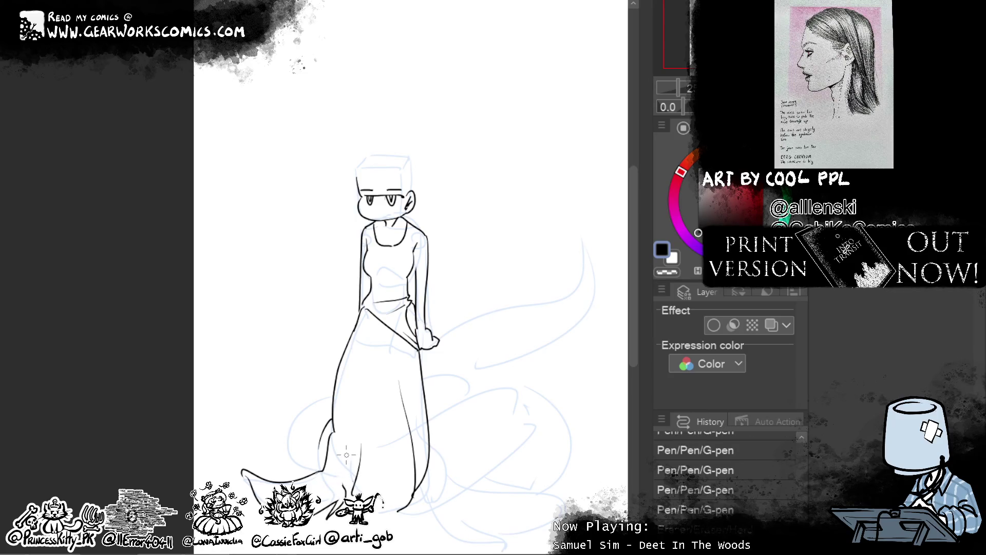
{"action": "mouse_move", "coordinate": [317, 472]}
{"action": "left_mouse_down"}
{"action": "mouse_move", "coordinate": [325, 462]}
{"action": "mouse_move", "coordinate": [345, 477]}
{"action": "left_mouse_up"}
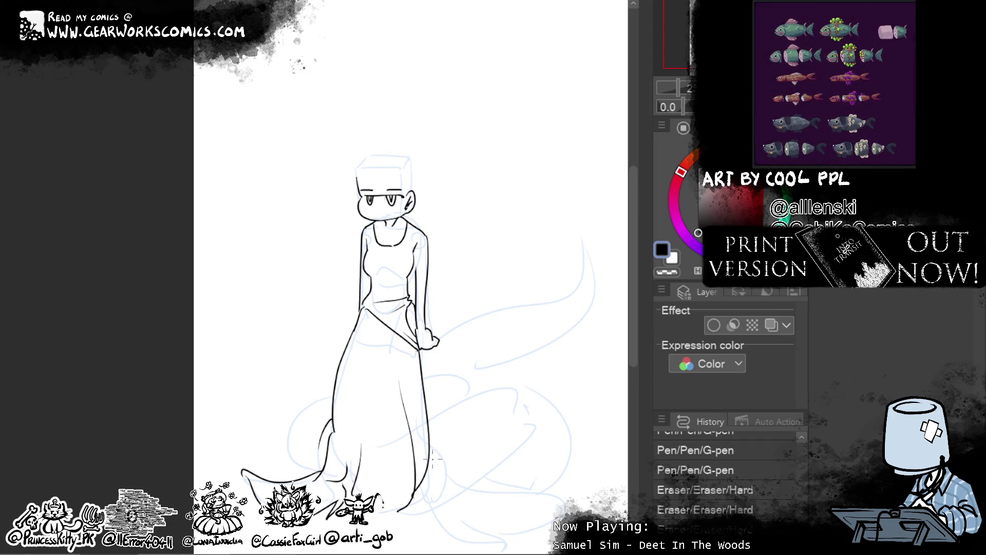
- Ink the right fin flaring outward and erase stray marks on the tail body and hem
{"action": "mouse_move", "coordinate": [431, 447]}
{"action": "left_mouse_down"}
{"action": "mouse_move", "coordinate": [461, 482]}
{"action": "mouse_move", "coordinate": [407, 436]}
{"action": "left_mouse_up"}
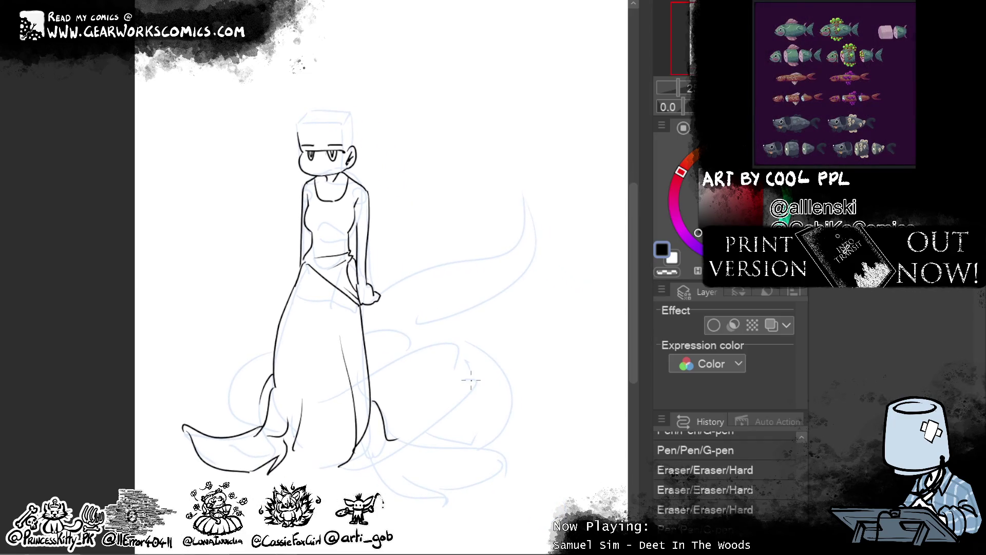
{"action": "key", "text": "ctrl+z"}
{"action": "mouse_move", "coordinate": [370, 399]}
{"action": "left_mouse_down"}
{"action": "mouse_move", "coordinate": [403, 448]}
{"action": "mouse_move", "coordinate": [433, 461]}
{"action": "left_mouse_up"}
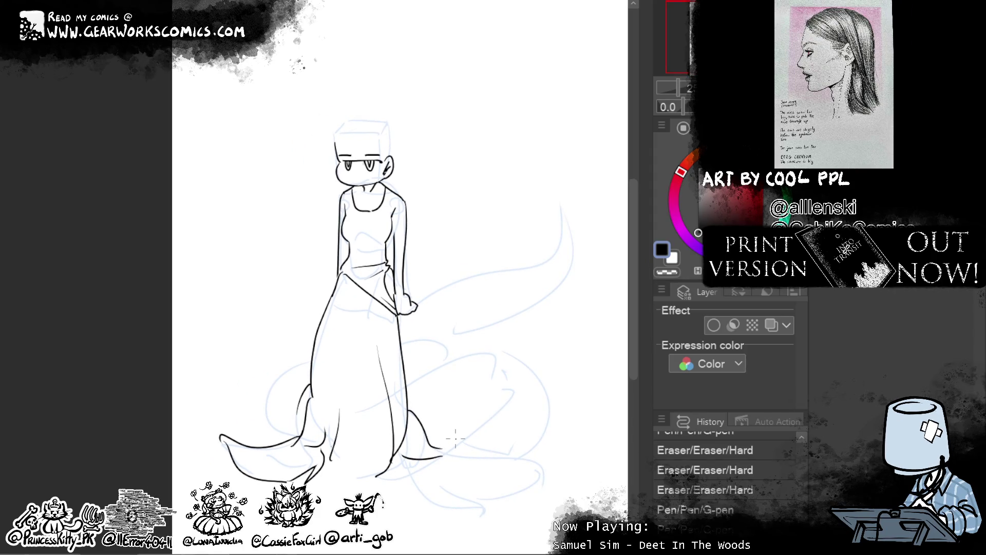
{"action": "mouse_move", "coordinate": [388, 448]}
{"action": "left_mouse_down"}
{"action": "mouse_move", "coordinate": [399, 467]}
{"action": "mouse_move", "coordinate": [386, 473]}
{"action": "left_mouse_up"}
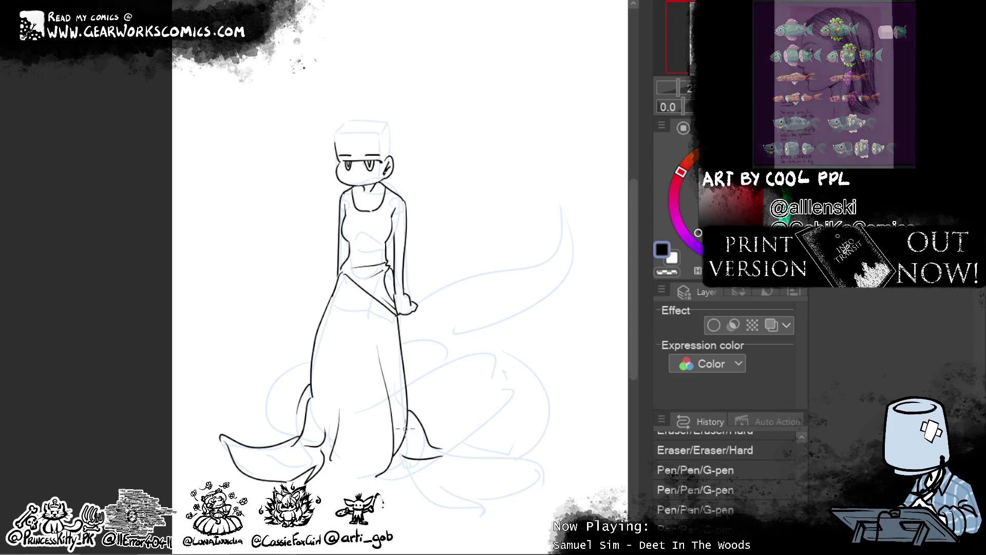
{"action": "left_click_drag", "start_coordinate": [404, 448], "coordinate": [398, 359]}
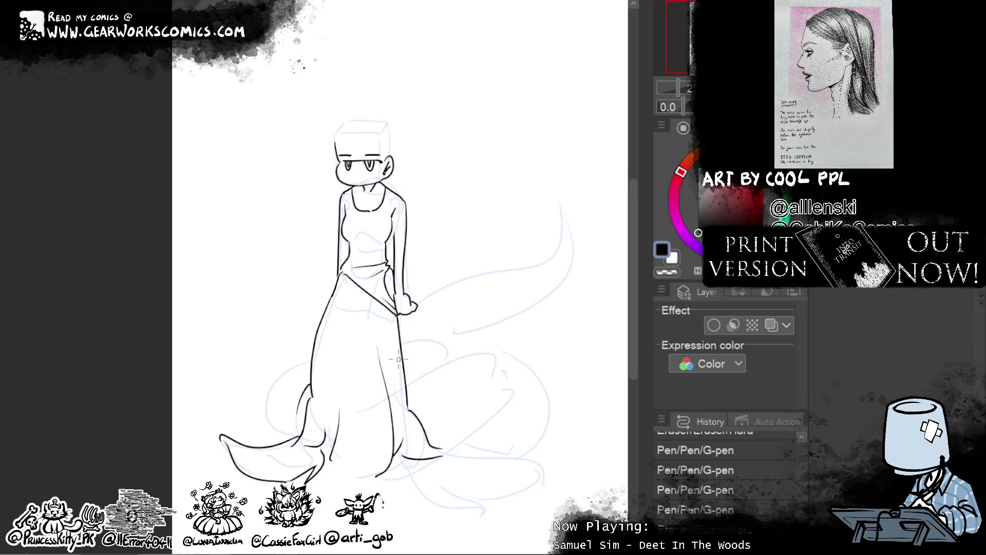
{"action": "left_click_drag", "start_coordinate": [404, 419], "coordinate": [407, 406]}
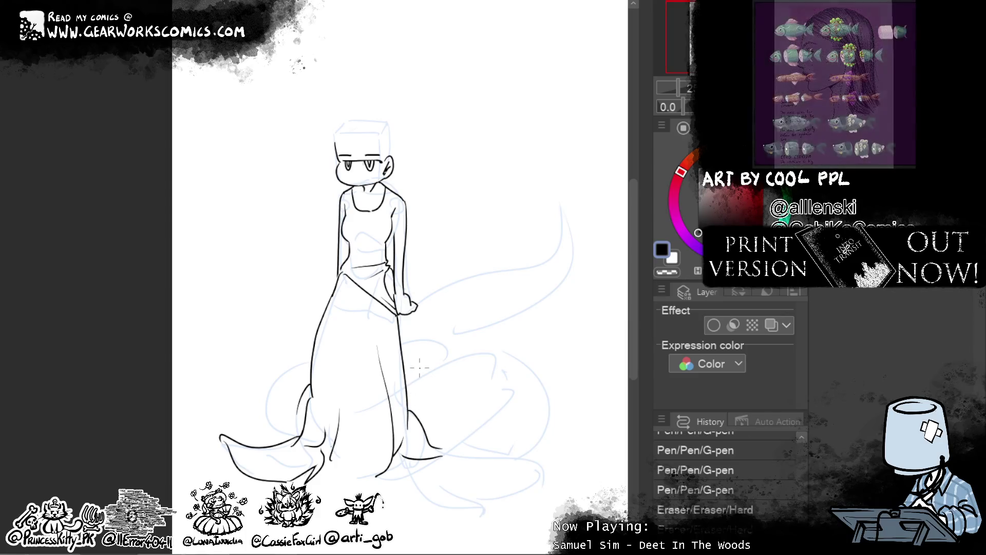
{"action": "left_click_drag", "start_coordinate": [437, 442], "coordinate": [444, 448]}
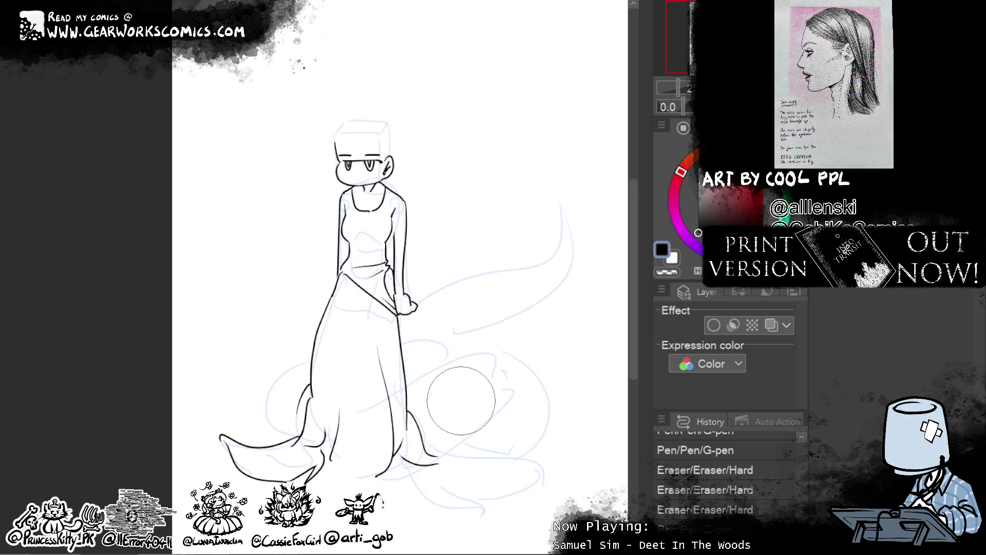
- Extend the right fin tip outward into a longer hooked point
{"action": "key", "text": "p"}
{"action": "mouse_move", "coordinate": [423, 465]}
{"action": "left_mouse_down"}
{"action": "mouse_move", "coordinate": [490, 492]}
{"action": "mouse_move", "coordinate": [460, 477]}
{"action": "mouse_move", "coordinate": [470, 456]}
{"action": "mouse_move", "coordinate": [519, 454]}
{"action": "left_mouse_up"}
{"action": "key", "text": "ctrl+z"}
{"action": "mouse_move", "coordinate": [439, 455]}
{"action": "left_mouse_down"}
{"action": "mouse_move", "coordinate": [529, 458]}
{"action": "mouse_move", "coordinate": [496, 482]}
{"action": "left_mouse_up"}
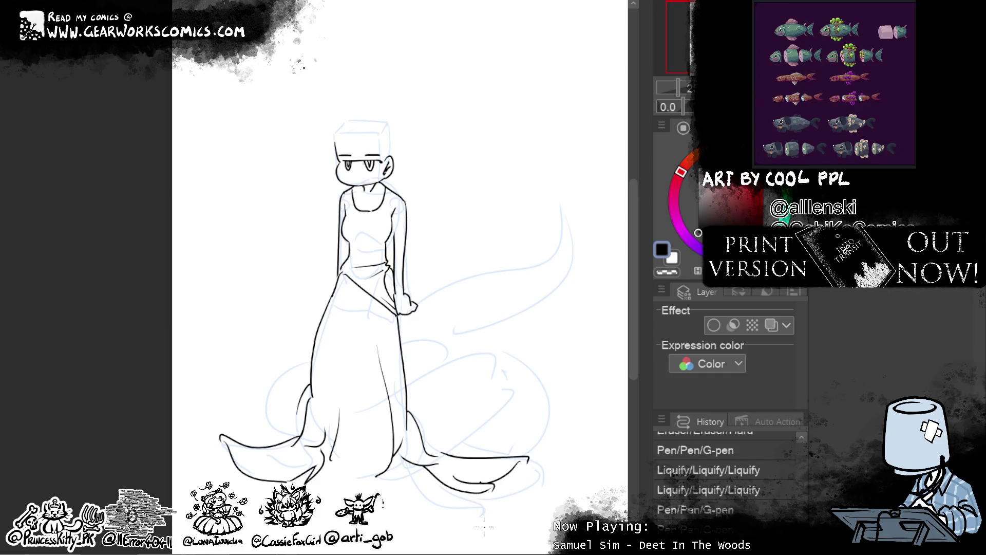
- Ink lines down the lower tail body, discarding a trial left-fin stroke
{"action": "mouse_move", "coordinate": [331, 456]}
{"action": "left_mouse_down"}
{"action": "mouse_move", "coordinate": [331, 475]}
{"action": "mouse_move", "coordinate": [375, 477]}
{"action": "mouse_move", "coordinate": [342, 483]}
{"action": "mouse_move", "coordinate": [378, 474]}
{"action": "left_mouse_up"}
{"action": "key", "text": "ctrl+z"}
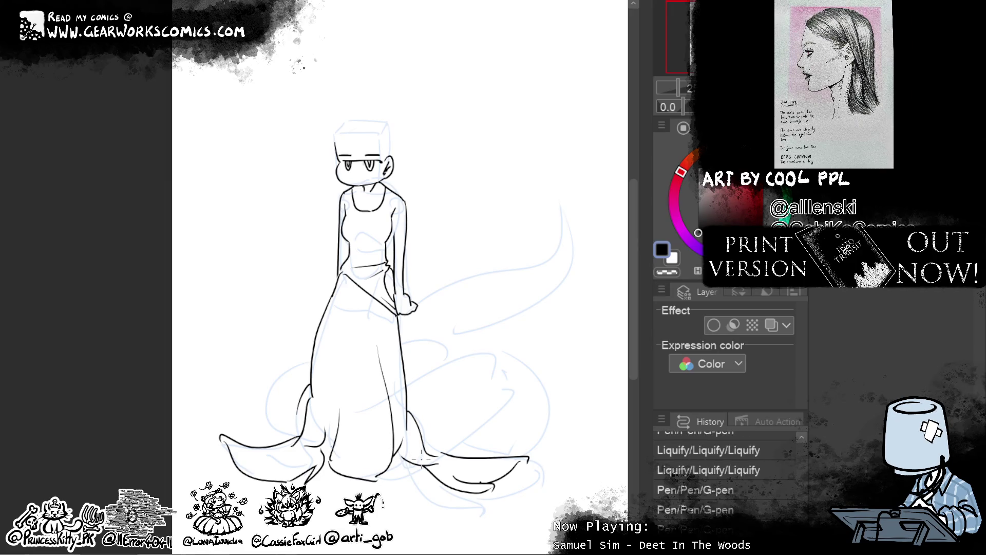
{"action": "key", "text": "ctrl+z"}
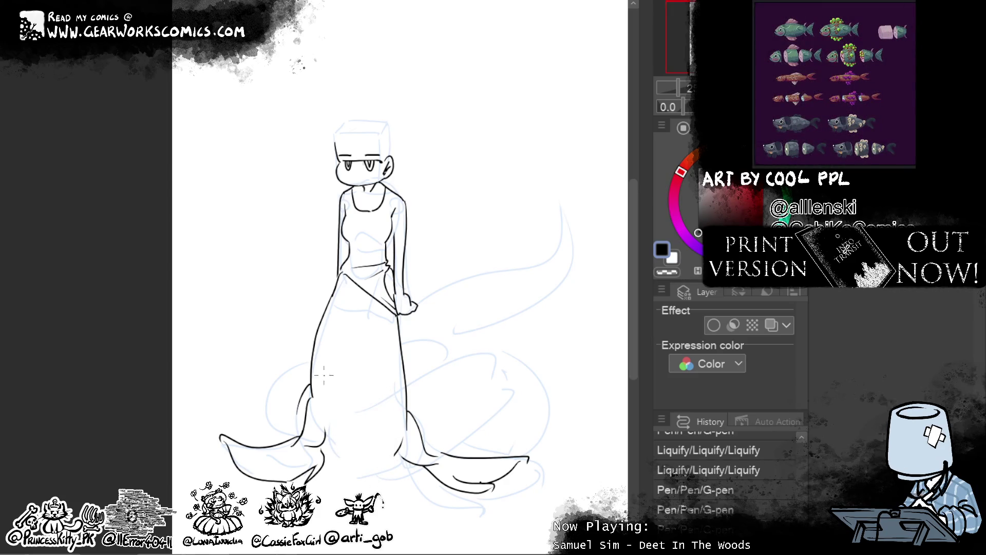
{"action": "left_click_drag", "start_coordinate": [327, 367], "coordinate": [326, 461]}
{"action": "left_click_drag", "start_coordinate": [400, 398], "coordinate": [390, 460]}
{"action": "mouse_move", "coordinate": [366, 418]}
{"action": "left_mouse_down"}
{"action": "mouse_move", "coordinate": [365, 467]}
{"action": "mouse_move", "coordinate": [399, 448]}
{"action": "left_mouse_up"}
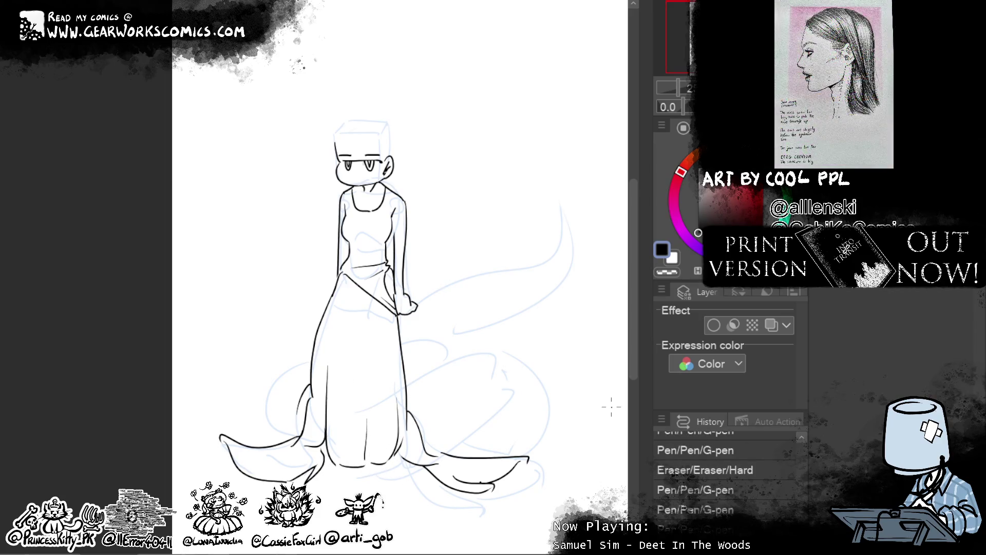
- Ink the waist and a line inside the skirt, retrying failed waist strokes
{"action": "mouse_move", "coordinate": [612, 406]}
{"action": "left_mouse_down"}
{"action": "mouse_move", "coordinate": [535, 429]}
{"action": "mouse_move", "coordinate": [514, 424]}
{"action": "left_mouse_up"}
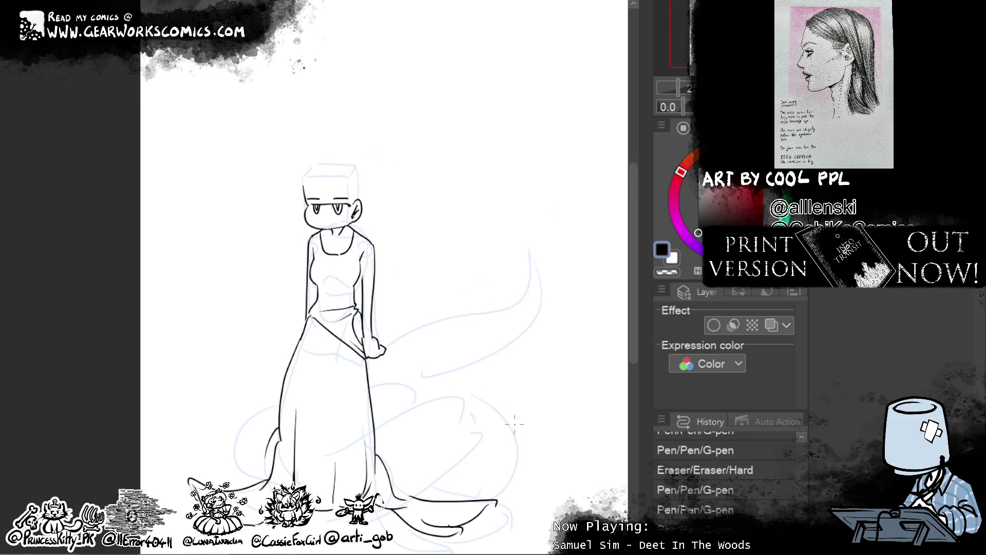
{"action": "left_click_drag", "start_coordinate": [316, 347], "coordinate": [306, 335]}
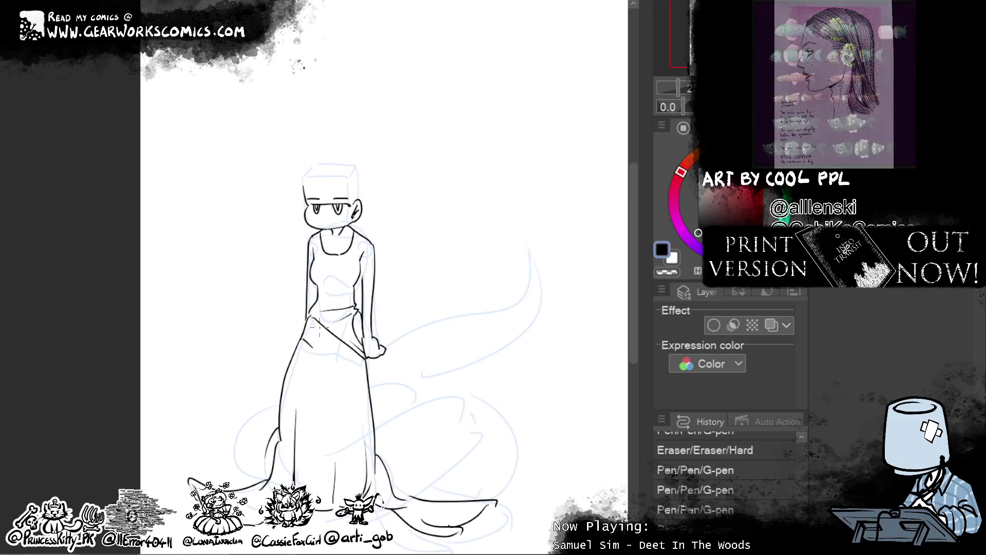
{"action": "key", "text": "ctrl+z"}
{"action": "left_click_drag", "start_coordinate": [314, 308], "coordinate": [309, 343]}
{"action": "key", "text": "ctrl+z"}
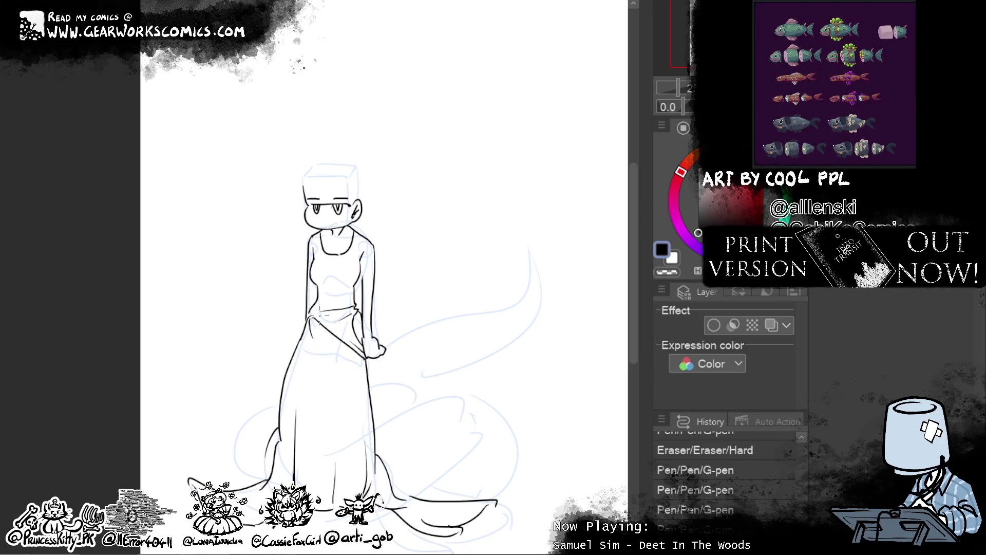
{"action": "mouse_move", "coordinate": [308, 385]}
{"action": "left_mouse_down"}
{"action": "mouse_move", "coordinate": [329, 353]}
{"action": "mouse_move", "coordinate": [321, 333]}
{"action": "left_mouse_up"}
{"action": "key", "text": "ctrl+z"}
{"action": "key", "text": "ctrl+z"}
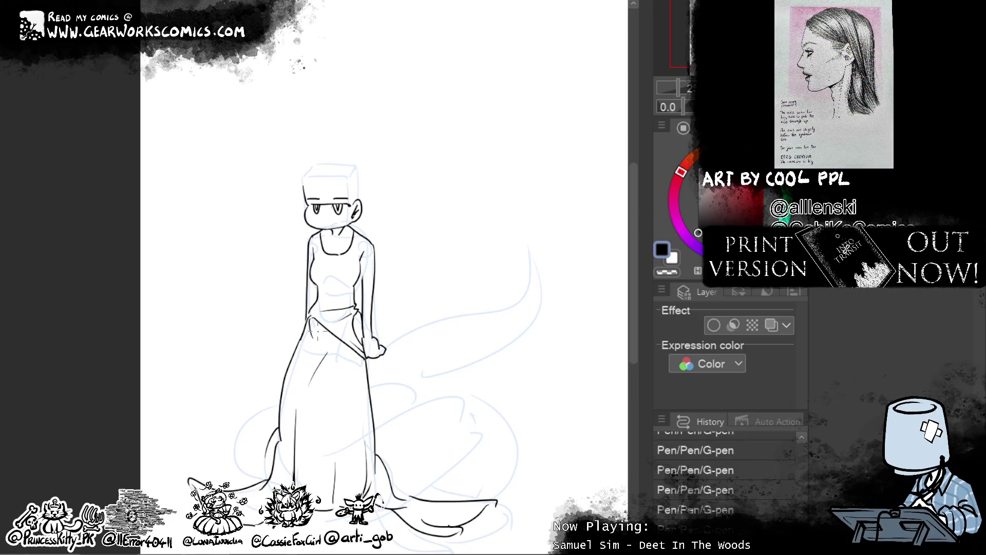
{"action": "left_click_drag", "start_coordinate": [339, 355], "coordinate": [354, 408]}
- Ink the chest curve, short upper-chest marks and a short neck line
{"action": "mouse_move", "coordinate": [555, 293]}
{"action": "left_mouse_down"}
{"action": "mouse_move", "coordinate": [469, 129]}
{"action": "mouse_move", "coordinate": [440, 229]}
{"action": "mouse_move", "coordinate": [443, 262]}
{"action": "left_mouse_up"}
{"action": "left_click_drag", "start_coordinate": [254, 272], "coordinate": [272, 271]}
{"action": "left_click_drag", "start_coordinate": [256, 270], "coordinate": [270, 269]}
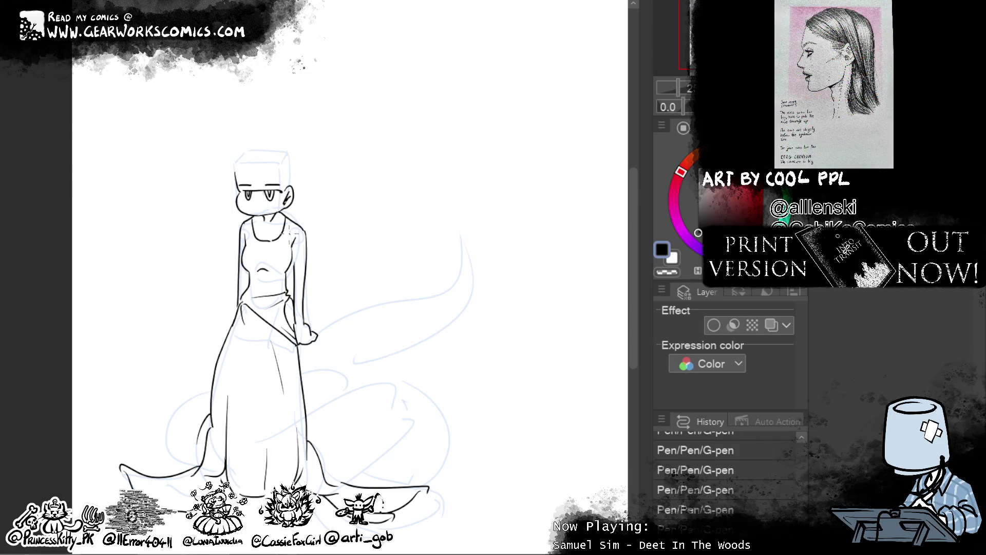
{"action": "left_click_drag", "start_coordinate": [283, 239], "coordinate": [298, 238]}
{"action": "left_click_drag", "start_coordinate": [264, 220], "coordinate": [264, 229]}
{"action": "left_click_drag", "start_coordinate": [256, 252], "coordinate": [277, 277]}
- Redraw the left shoulder line and erase the stray line at the neck
{"action": "mouse_move", "coordinate": [436, 271]}
{"action": "left_mouse_down"}
{"action": "mouse_move", "coordinate": [455, 290]}
{"action": "mouse_move", "coordinate": [460, 327]}
{"action": "mouse_move", "coordinate": [473, 295]}
{"action": "mouse_move", "coordinate": [471, 306]}
{"action": "mouse_move", "coordinate": [457, 277]}
{"action": "left_mouse_up"}
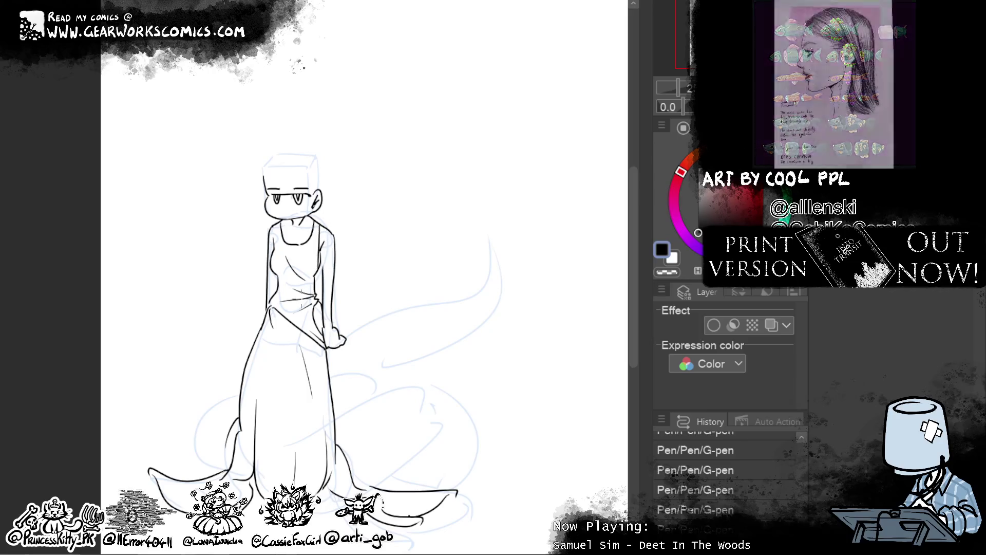
{"action": "left_click_drag", "start_coordinate": [276, 224], "coordinate": [274, 243]}
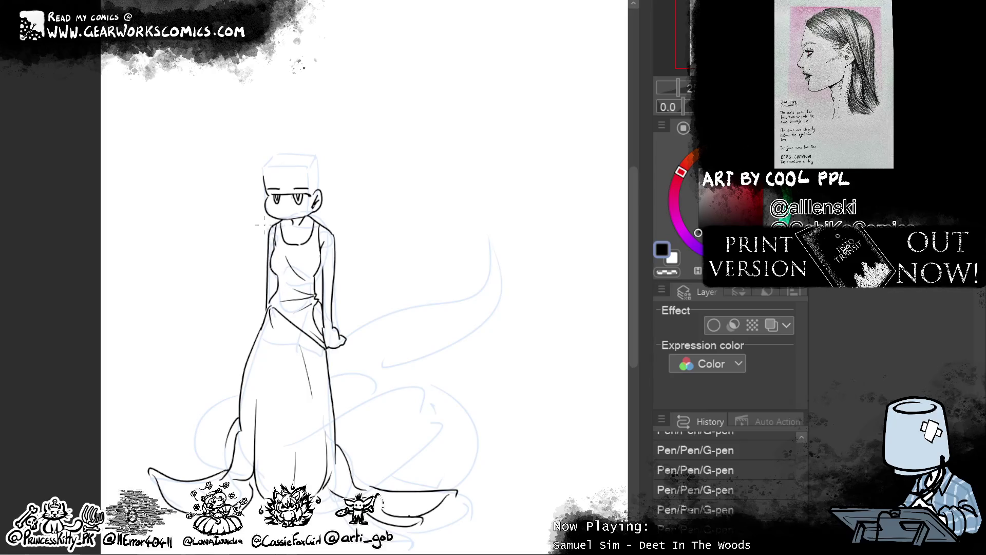
{"action": "key", "text": "ctrl+z"}
{"action": "left_click_drag", "start_coordinate": [279, 225], "coordinate": [276, 252]}
{"action": "left_click_drag", "start_coordinate": [275, 225], "coordinate": [278, 247]}
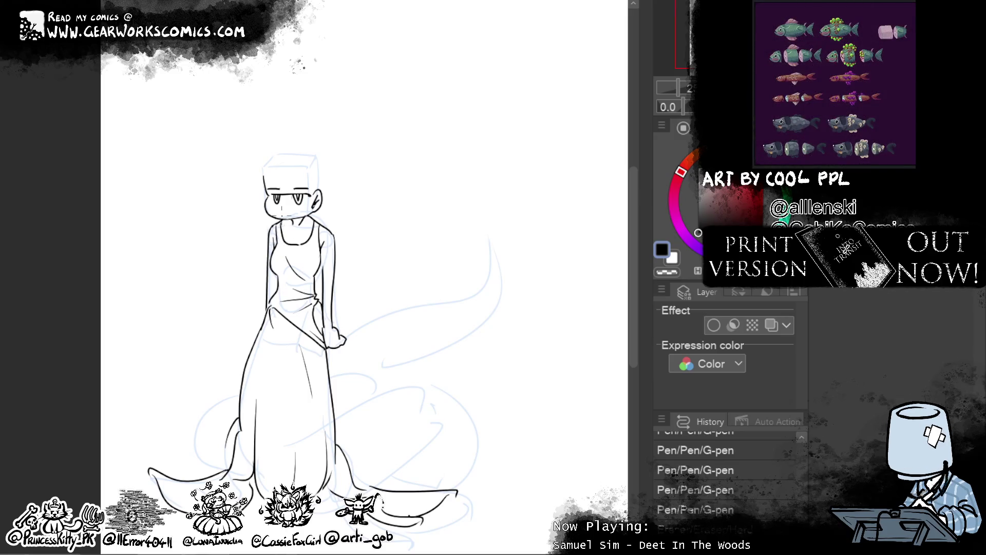
{"action": "mouse_move", "coordinate": [529, 352]}
{"action": "left_mouse_down"}
{"action": "mouse_move", "coordinate": [504, 312]}
{"action": "mouse_move", "coordinate": [484, 340]}
{"action": "left_mouse_up"}
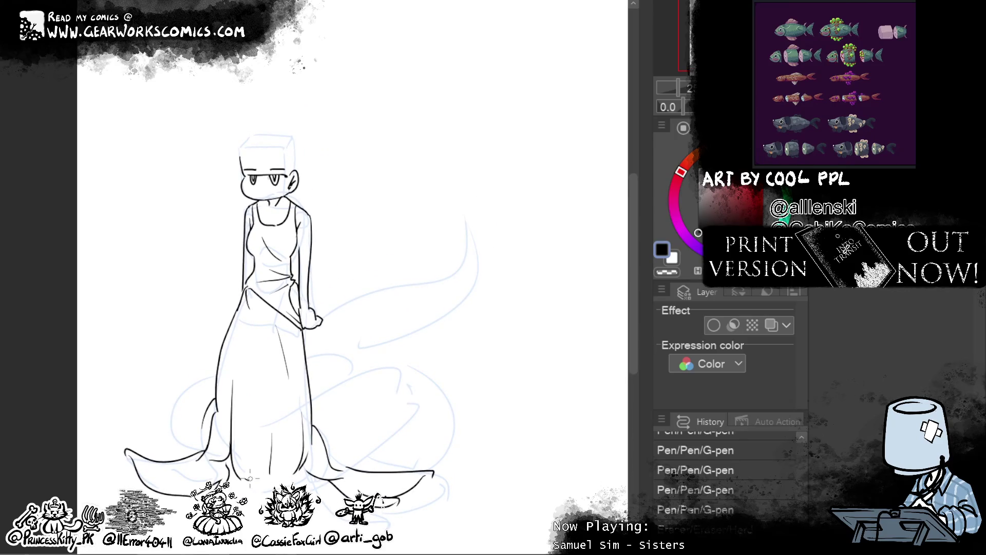
- Tidy the hem lines at the feet with short ink strokes and erasing
{"action": "left_click_drag", "start_coordinate": [250, 478], "coordinate": [241, 483]}
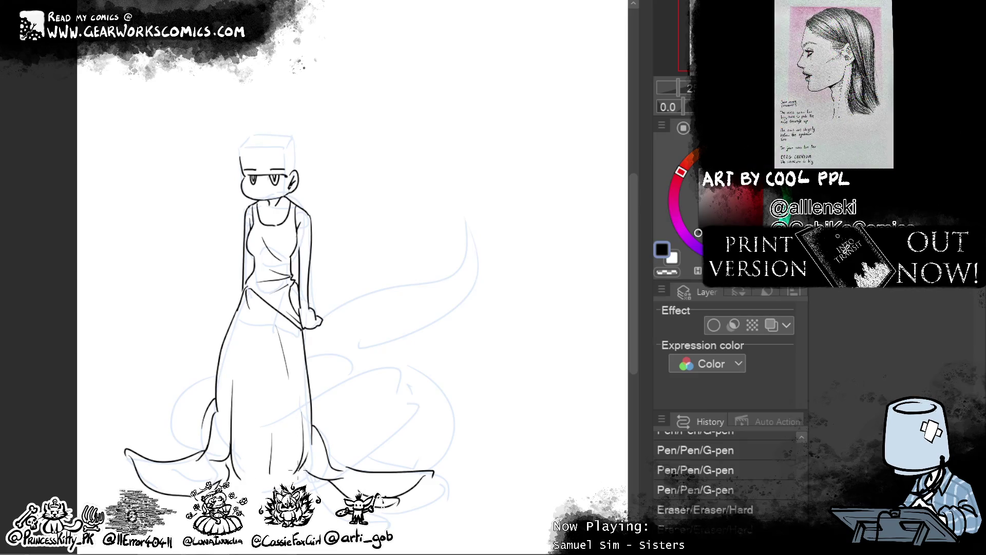
{"action": "left_click_drag", "start_coordinate": [297, 470], "coordinate": [245, 483]}
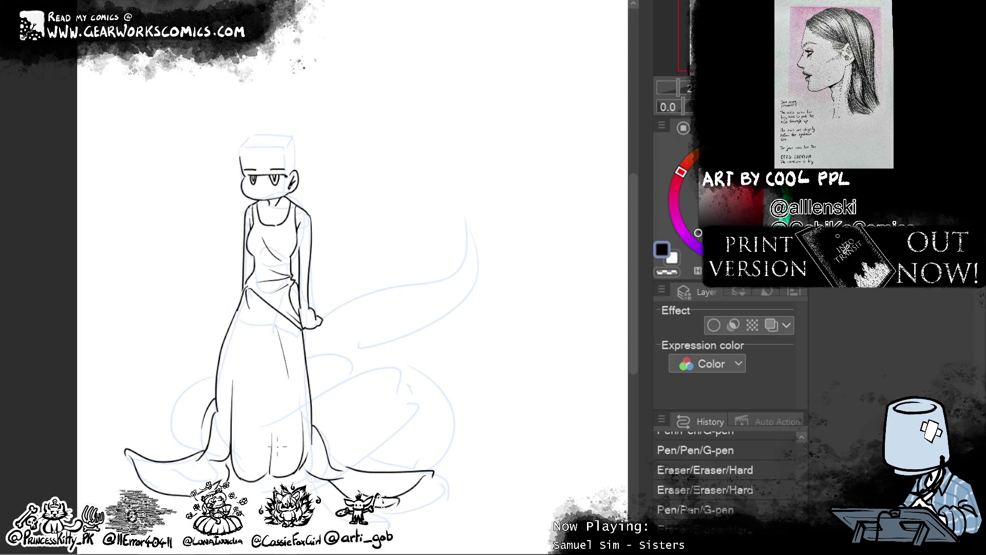
{"action": "mouse_move", "coordinate": [239, 481]}
{"action": "left_mouse_down"}
{"action": "mouse_move", "coordinate": [283, 478]}
{"action": "mouse_move", "coordinate": [233, 473]}
{"action": "mouse_move", "coordinate": [235, 482]}
{"action": "left_mouse_up"}
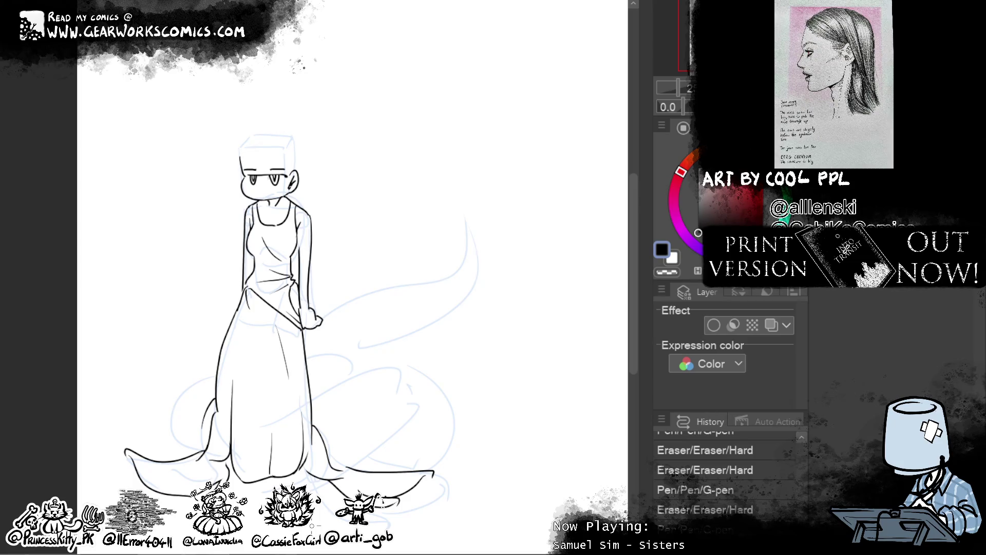
{"action": "mouse_move", "coordinate": [228, 480]}
{"action": "left_mouse_down"}
{"action": "mouse_move", "coordinate": [272, 478]}
{"action": "mouse_move", "coordinate": [257, 500]}
{"action": "mouse_move", "coordinate": [300, 455]}
{"action": "mouse_move", "coordinate": [267, 534]}
{"action": "mouse_move", "coordinate": [272, 488]}
{"action": "mouse_move", "coordinate": [277, 524]}
{"action": "left_mouse_up"}
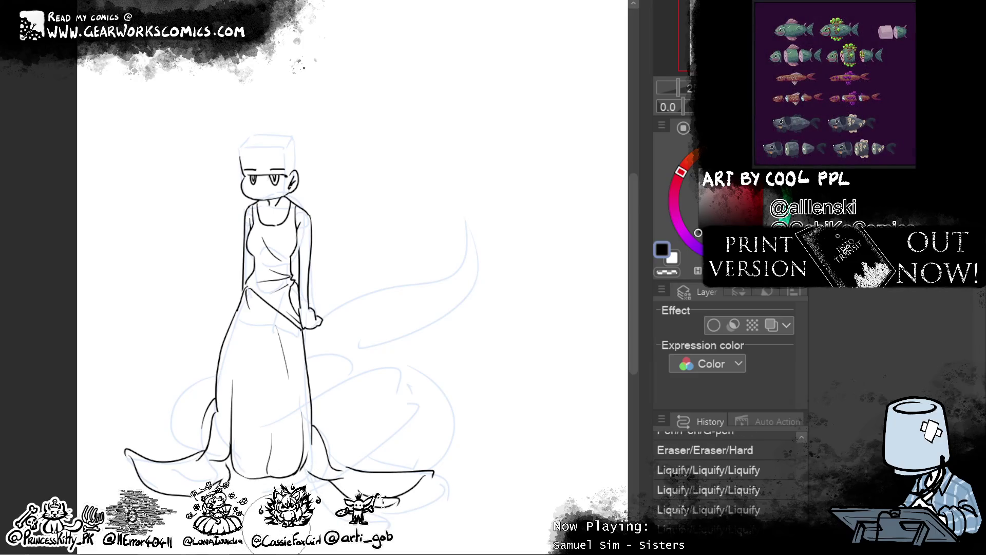
{"action": "mouse_move", "coordinate": [270, 470]}
{"action": "left_mouse_down"}
{"action": "mouse_move", "coordinate": [273, 432]}
{"action": "mouse_move", "coordinate": [279, 473]}
{"action": "mouse_move", "coordinate": [273, 458]}
{"action": "mouse_move", "coordinate": [311, 474]}
{"action": "left_mouse_up"}
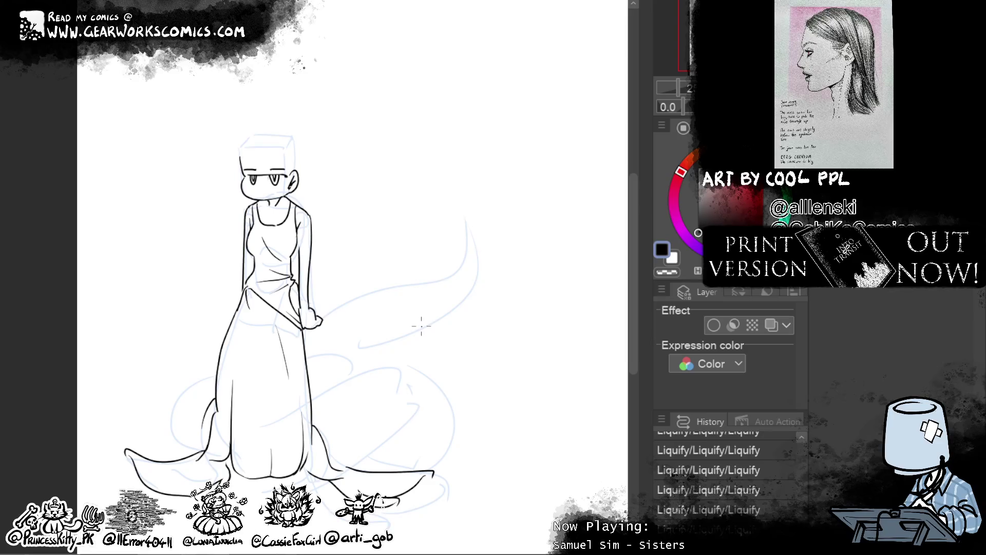
{"action": "key", "text": "e"}
- Ink the tail line rising behind the dress's left side to a pointed tip
{"action": "mouse_move", "coordinate": [485, 342]}
{"action": "left_mouse_down"}
{"action": "mouse_move", "coordinate": [567, 358]}
{"action": "mouse_move", "coordinate": [559, 370]}
{"action": "left_mouse_up"}
{"action": "left_click_drag", "start_coordinate": [268, 386], "coordinate": [221, 452]}
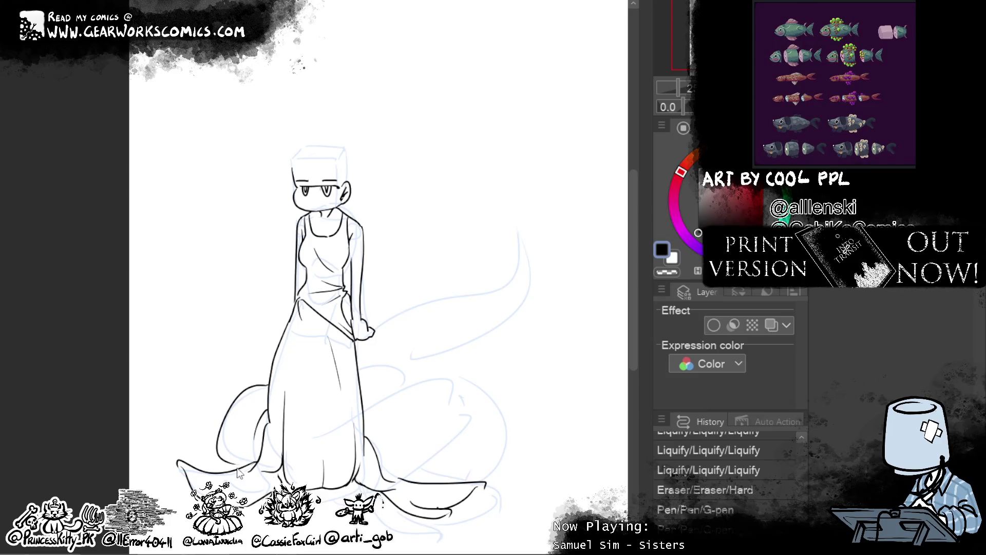
{"action": "left_click_drag", "start_coordinate": [512, 389], "coordinate": [461, 375]}
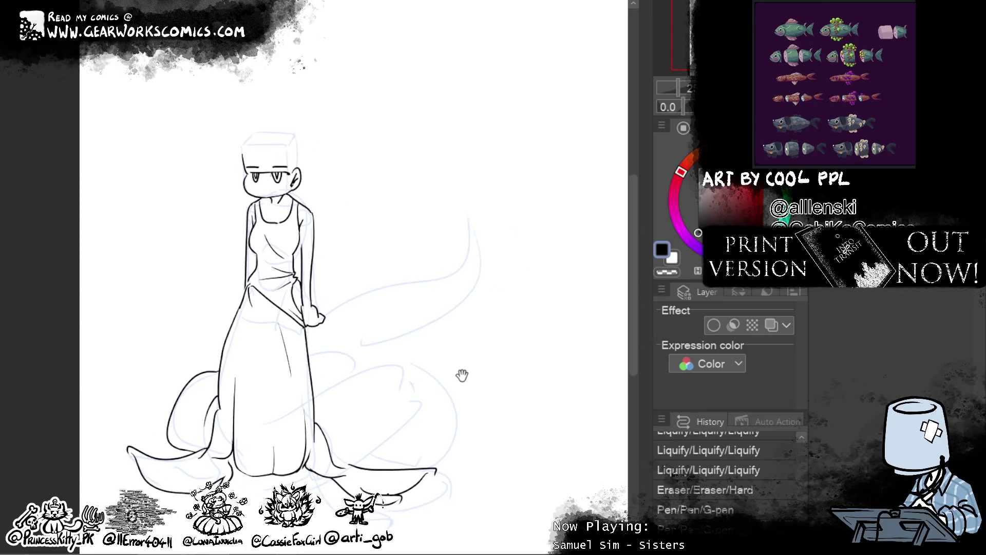
{"action": "left_click_drag", "start_coordinate": [202, 302], "coordinate": [218, 370]}
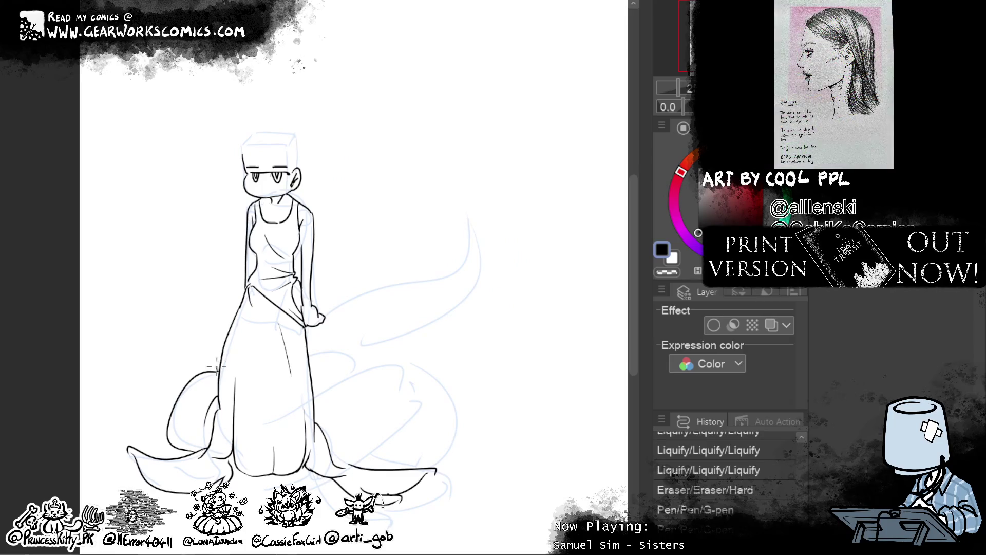
{"action": "left_click_drag", "start_coordinate": [204, 303], "coordinate": [218, 344]}
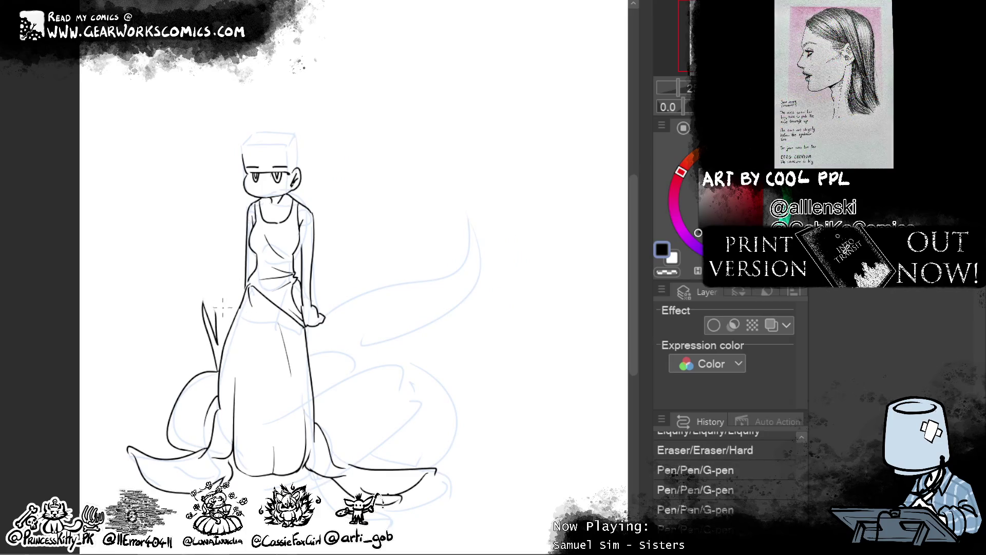
{"action": "left_click_drag", "start_coordinate": [207, 303], "coordinate": [243, 297]}
{"action": "key", "text": "ctrl+z"}
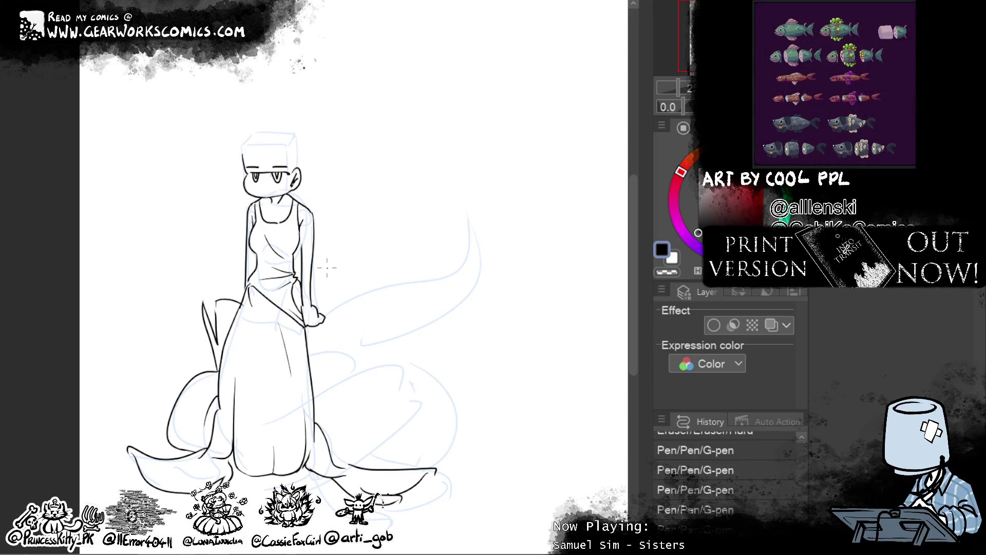
- Try fold lines down the dress, then undo them
{"action": "mouse_move", "coordinate": [326, 267]}
{"action": "left_mouse_down"}
{"action": "mouse_move", "coordinate": [456, 381]}
{"action": "mouse_move", "coordinate": [451, 402]}
{"action": "left_mouse_up"}
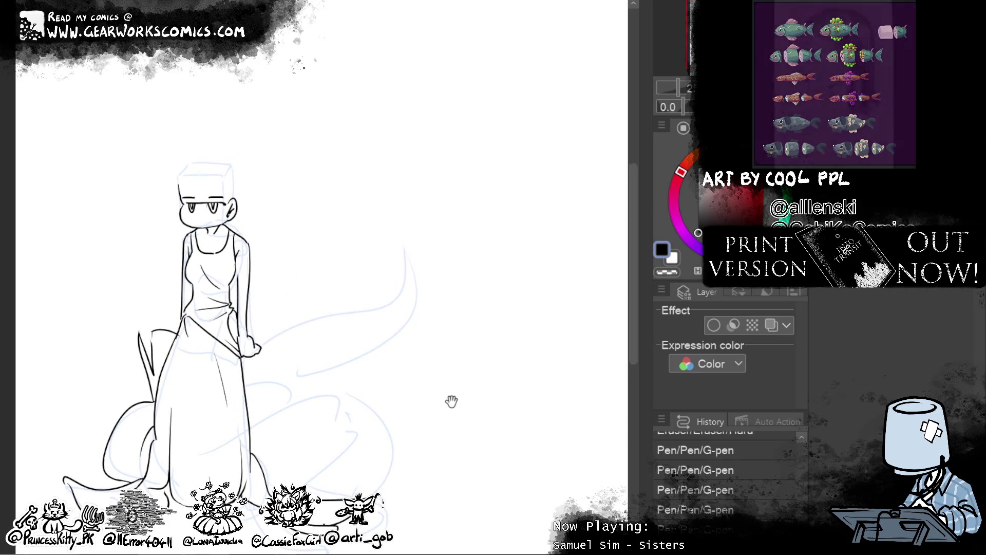
{"action": "left_click_drag", "start_coordinate": [186, 321], "coordinate": [206, 442]}
{"action": "mouse_move", "coordinate": [229, 361]}
{"action": "left_mouse_down"}
{"action": "mouse_move", "coordinate": [229, 461]}
{"action": "mouse_move", "coordinate": [208, 457]}
{"action": "mouse_move", "coordinate": [242, 470]}
{"action": "left_mouse_up"}
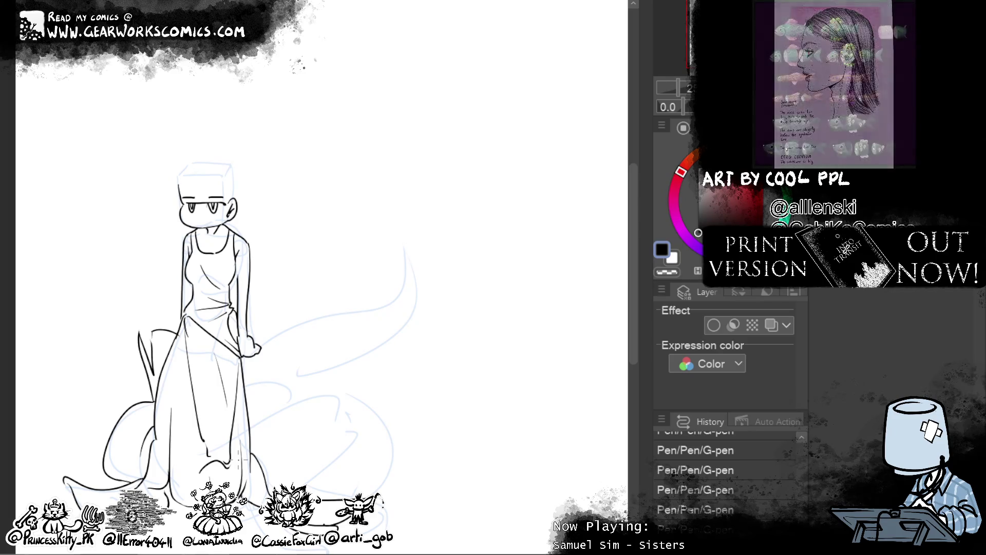
{"action": "key", "text": "ctrl+z"}
{"action": "key", "text": "ctrl+z"}
{"action": "key", "text": "ctrl+z"}
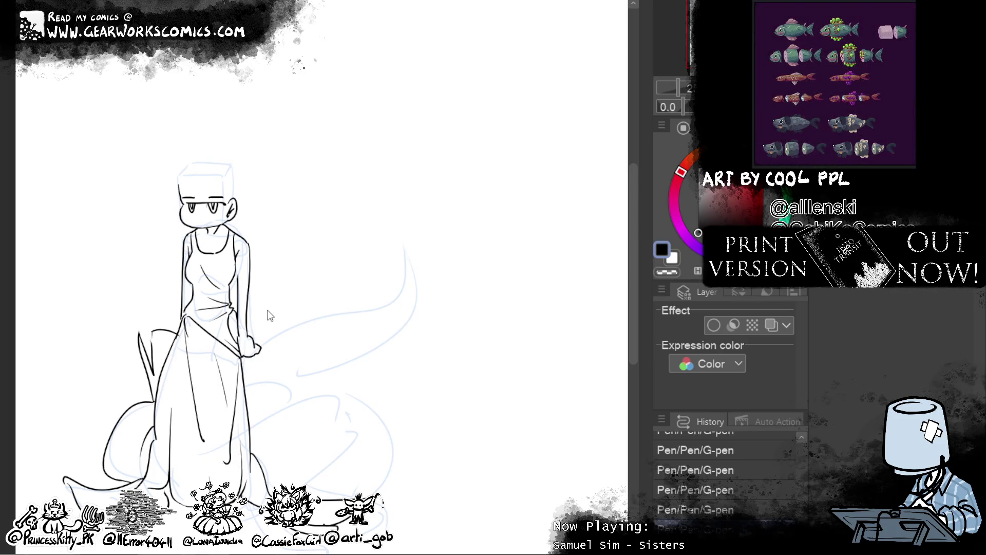
{"action": "left_click_drag", "start_coordinate": [443, 324], "coordinate": [436, 273]}
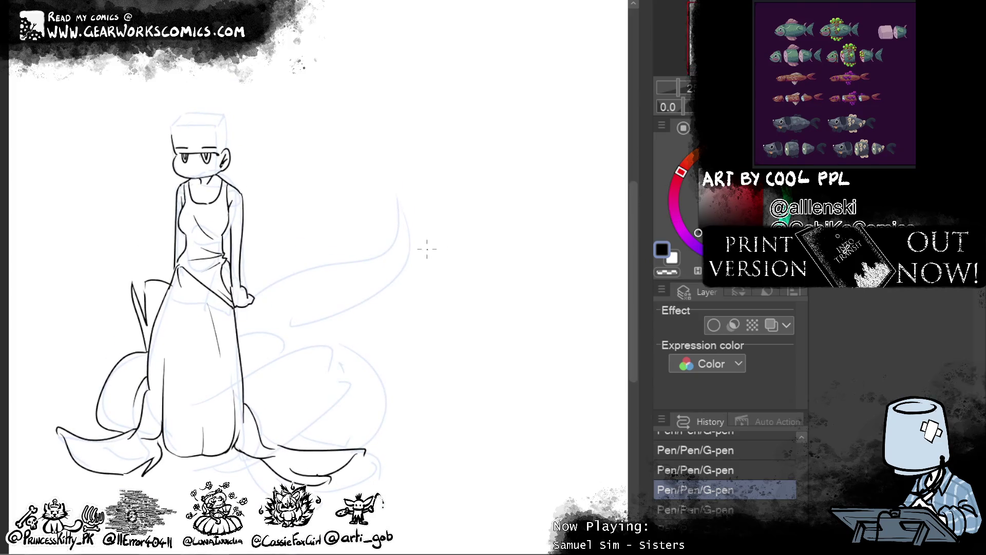
- Ink the tail coils beside the hand and around the dress, redrawing a larger coil curve
{"action": "mouse_move", "coordinate": [240, 325]}
{"action": "left_mouse_down"}
{"action": "mouse_move", "coordinate": [330, 305]}
{"action": "mouse_move", "coordinate": [343, 357]}
{"action": "mouse_move", "coordinate": [253, 371]}
{"action": "left_mouse_up"}
{"action": "left_click_drag", "start_coordinate": [349, 347], "coordinate": [362, 427]}
{"action": "key", "text": "ctrl+z"}
{"action": "mouse_move", "coordinate": [350, 345]}
{"action": "left_mouse_down"}
{"action": "mouse_move", "coordinate": [316, 440]}
{"action": "mouse_move", "coordinate": [263, 419]}
{"action": "left_mouse_up"}
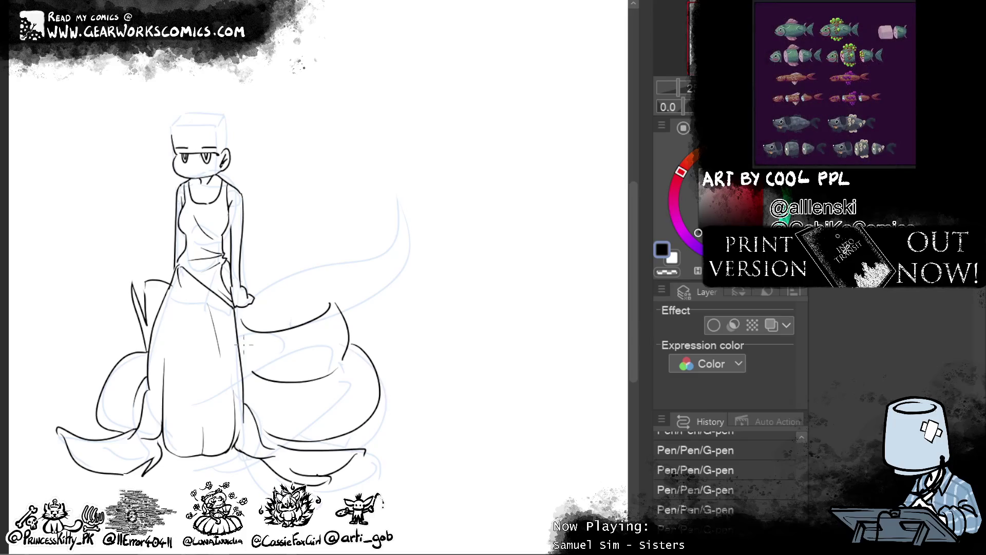
{"action": "left_click_drag", "start_coordinate": [280, 345], "coordinate": [275, 382]}
{"action": "left_click_drag", "start_coordinate": [484, 293], "coordinate": [539, 345]}
{"action": "mouse_move", "coordinate": [394, 352]}
{"action": "left_mouse_down"}
{"action": "mouse_move", "coordinate": [302, 360]}
{"action": "mouse_move", "coordinate": [344, 359]}
{"action": "mouse_move", "coordinate": [309, 342]}
{"action": "mouse_move", "coordinate": [379, 319]}
{"action": "left_mouse_up"}
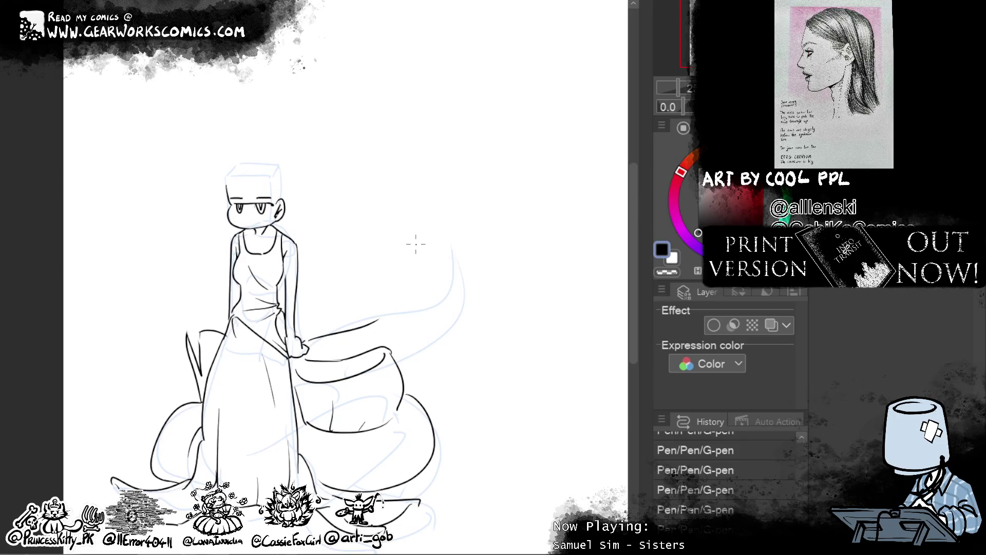
{"action": "key", "text": "ctrl+z"}
- Ink the tail's left edge, the large fin's outline and the tail curl at the hand
{"action": "mouse_move", "coordinate": [196, 371]}
{"action": "left_mouse_down"}
{"action": "mouse_move", "coordinate": [165, 359]}
{"action": "mouse_move", "coordinate": [173, 391]}
{"action": "mouse_move", "coordinate": [149, 408]}
{"action": "mouse_move", "coordinate": [146, 447]}
{"action": "left_mouse_up"}
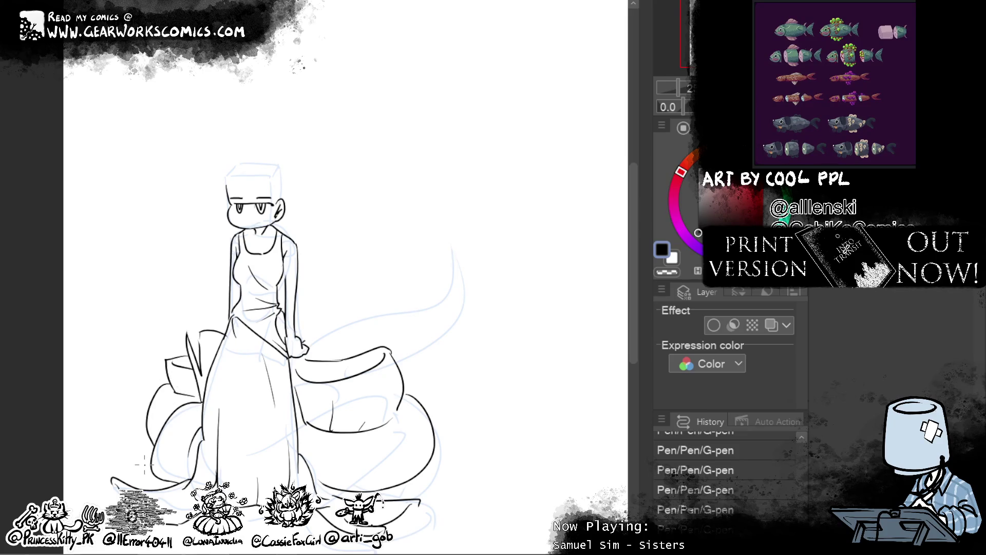
{"action": "mouse_move", "coordinate": [353, 333]}
{"action": "left_mouse_down"}
{"action": "mouse_move", "coordinate": [516, 249]}
{"action": "mouse_move", "coordinate": [450, 396]}
{"action": "mouse_move", "coordinate": [421, 406]}
{"action": "left_mouse_up"}
{"action": "left_click_drag", "start_coordinate": [400, 366], "coordinate": [422, 357]}
{"action": "mouse_move", "coordinate": [357, 334]}
{"action": "left_mouse_down"}
{"action": "mouse_move", "coordinate": [360, 323]}
{"action": "mouse_move", "coordinate": [319, 334]}
{"action": "left_mouse_up"}
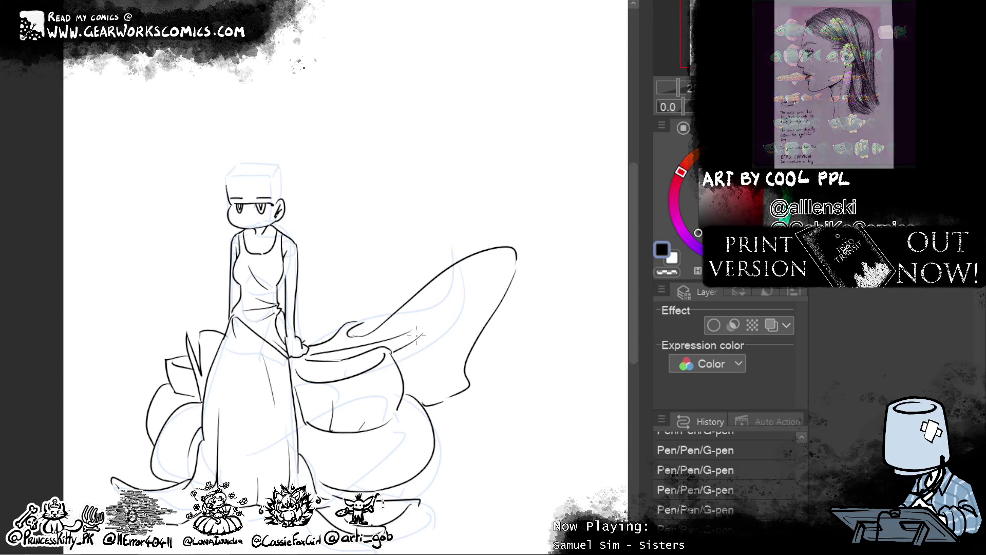
- Redraw the fin's bottom edge and ink the dress's right edge
{"action": "left_click_drag", "start_coordinate": [455, 393], "coordinate": [405, 397]}
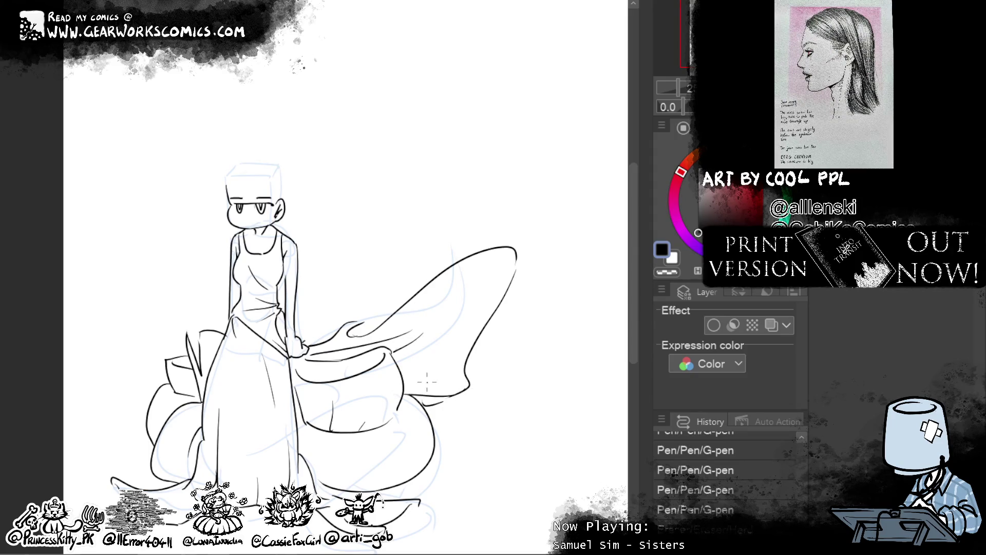
{"action": "left_click_drag", "start_coordinate": [534, 367], "coordinate": [550, 307]}
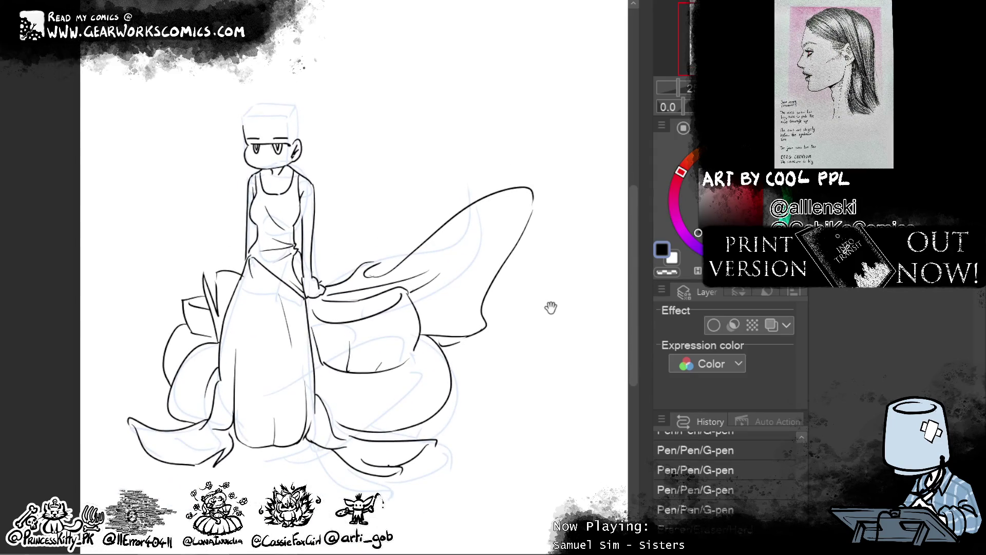
{"action": "scroll", "coordinate": [524, 403], "scroll_direction": "up", "scroll_amount": 3}
{"action": "left_click_drag", "start_coordinate": [298, 297], "coordinate": [308, 361]}
{"action": "key", "text": "ctrl+z"}
{"action": "left_click_drag", "start_coordinate": [302, 306], "coordinate": [314, 412]}
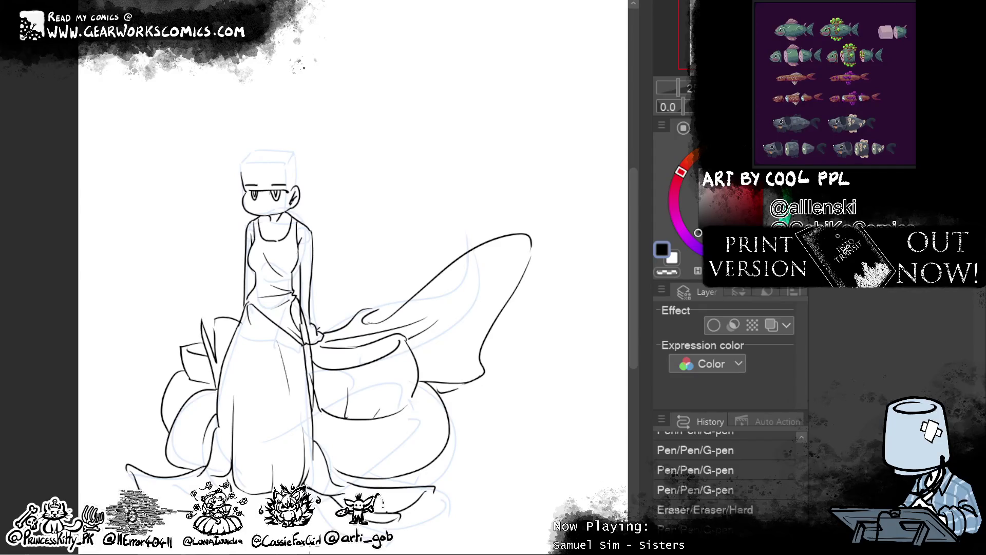
{"action": "left_click_drag", "start_coordinate": [304, 314], "coordinate": [304, 362]}
- Erase overlapping lines at the dress waist and add a short clean ink line there
{"action": "left_click_drag", "start_coordinate": [253, 314], "coordinate": [288, 332]}
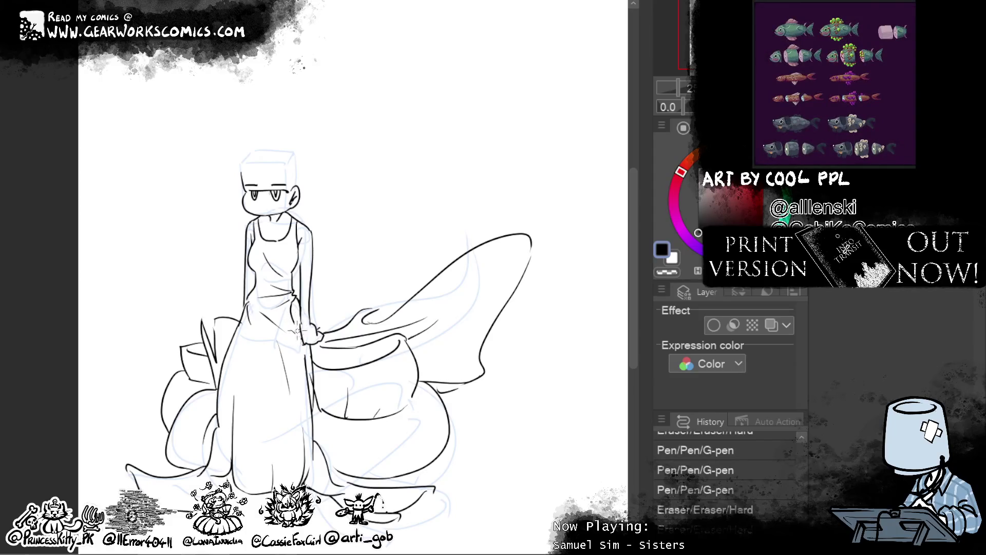
{"action": "mouse_move", "coordinate": [292, 326]}
{"action": "left_mouse_down"}
{"action": "mouse_move", "coordinate": [298, 309]}
{"action": "mouse_move", "coordinate": [265, 320]}
{"action": "mouse_move", "coordinate": [288, 315]}
{"action": "left_mouse_up"}
{"action": "left_click_drag", "start_coordinate": [288, 309], "coordinate": [299, 324]}
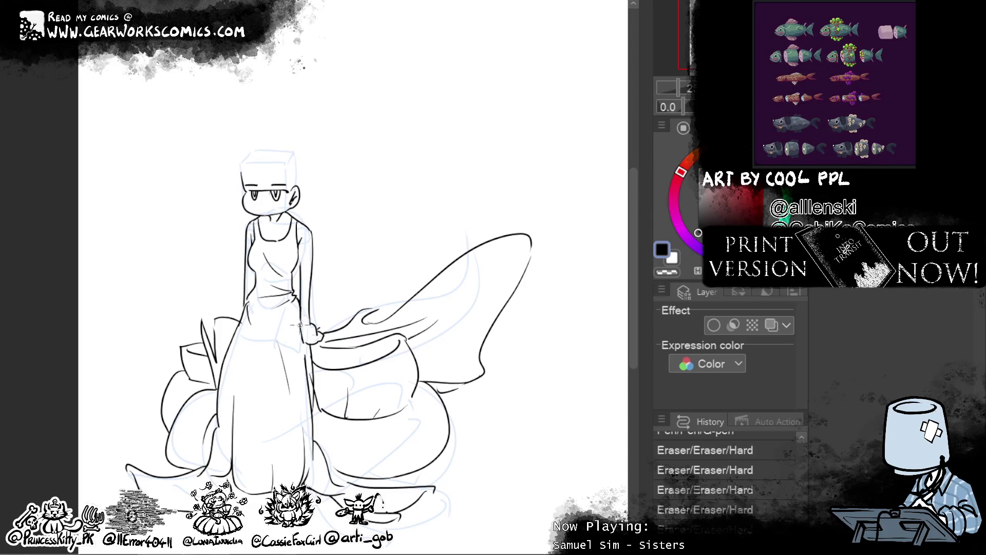
{"action": "left_click_drag", "start_coordinate": [242, 301], "coordinate": [300, 326]}
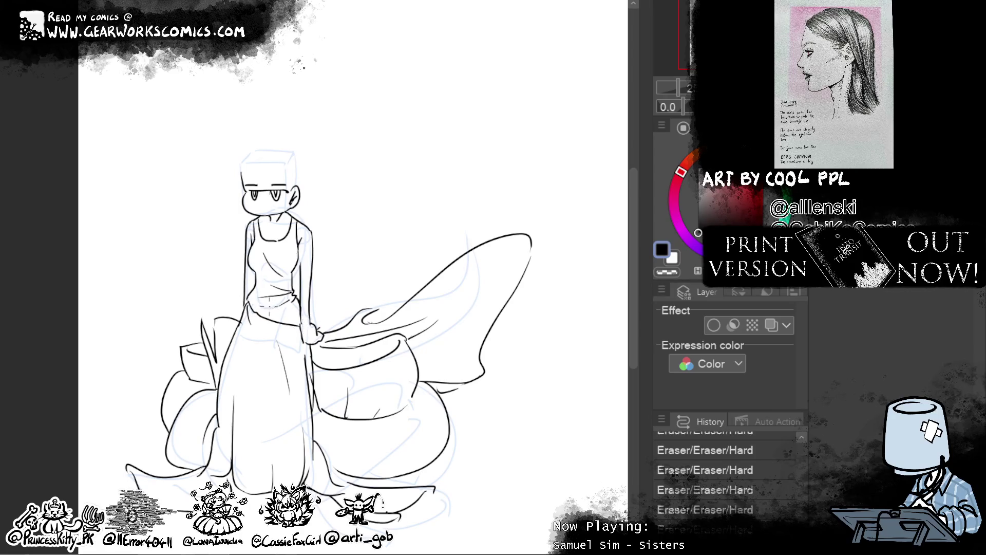
{"action": "mouse_move", "coordinate": [298, 310]}
{"action": "left_mouse_down"}
{"action": "mouse_move", "coordinate": [321, 326]}
{"action": "mouse_move", "coordinate": [300, 322]}
{"action": "left_mouse_up"}
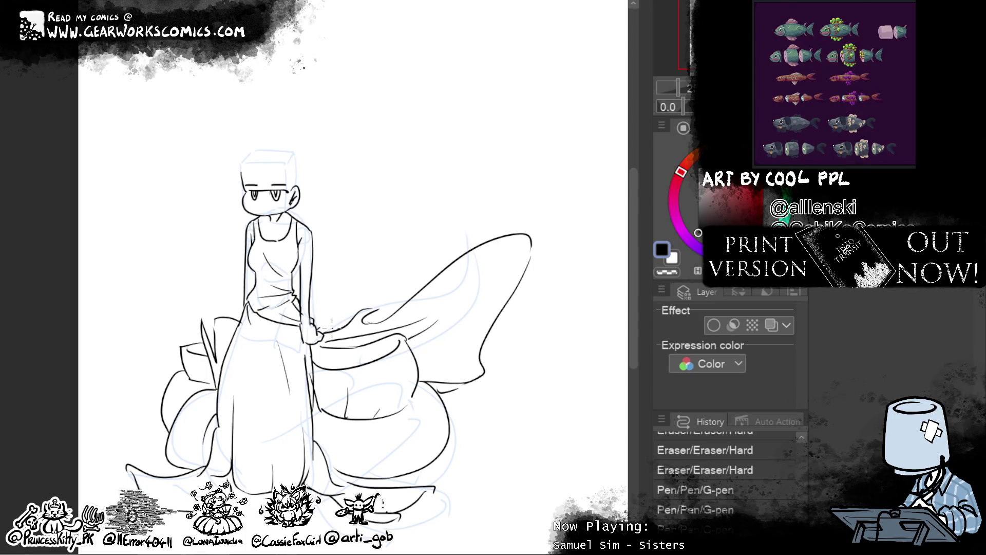